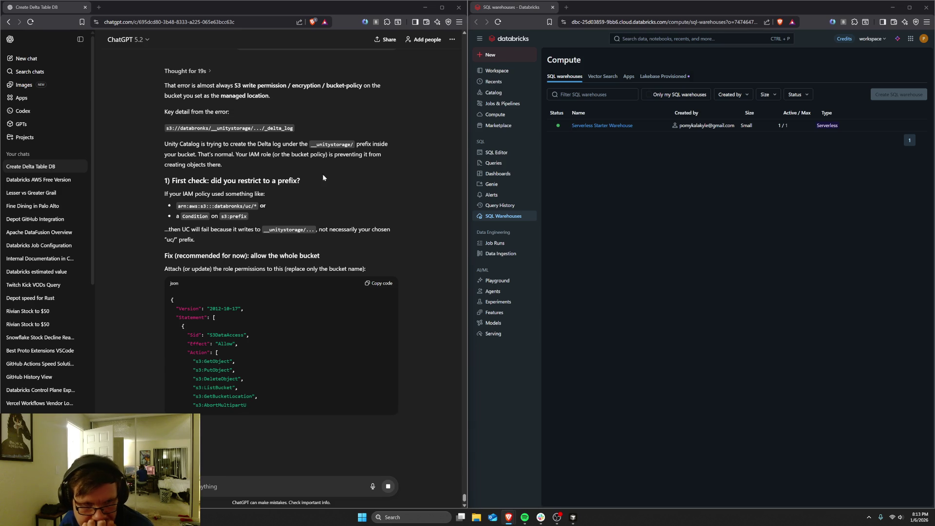
Step: Find the earlier DELTA_CANNOT_CREATE_LOG_PATH message and edit it, adding space below the error
scroll(276, 283, down, 2)
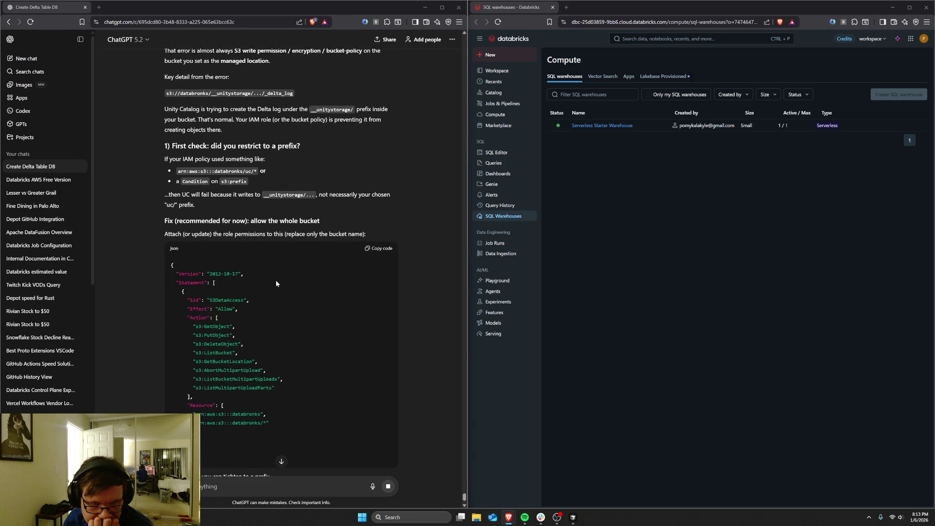
scroll(275, 283, down, 2)
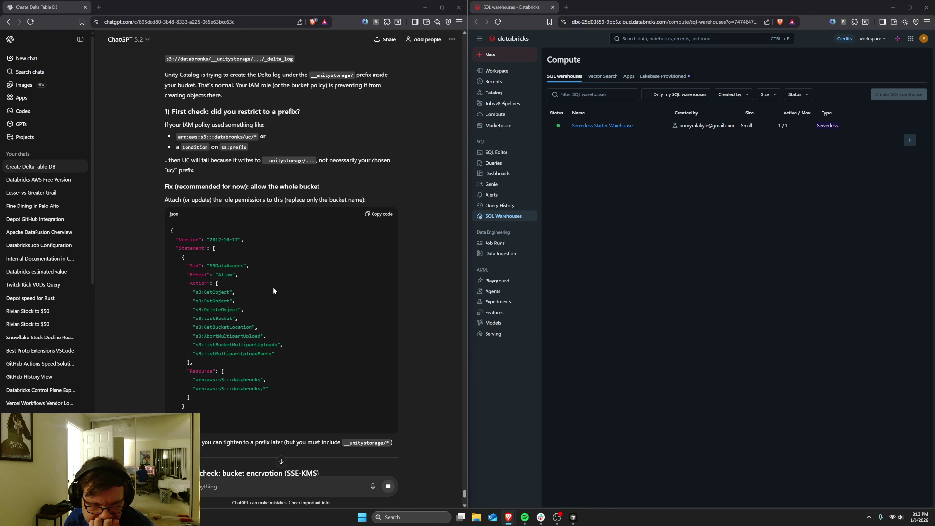
scroll(273, 291, down, 2)
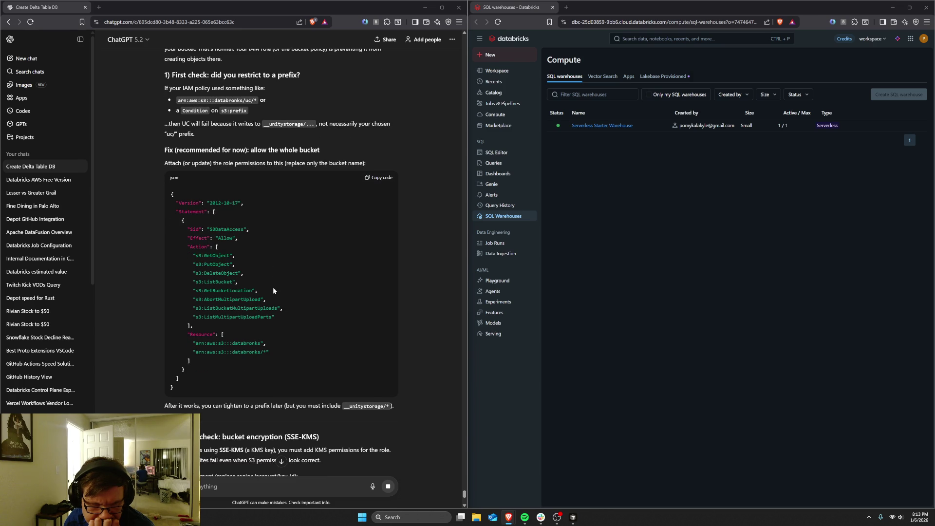
scroll(273, 291, down, 2)
scroll(272, 290, up, 6)
scroll(273, 288, up, 1)
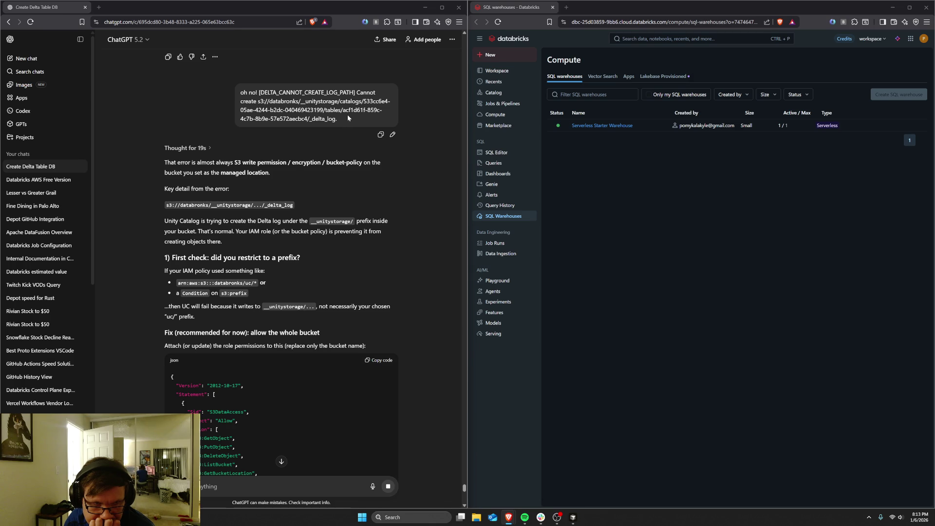
scroll(290, 267, down, 10)
scroll(289, 279, down, 10)
scroll(285, 287, up, 13)
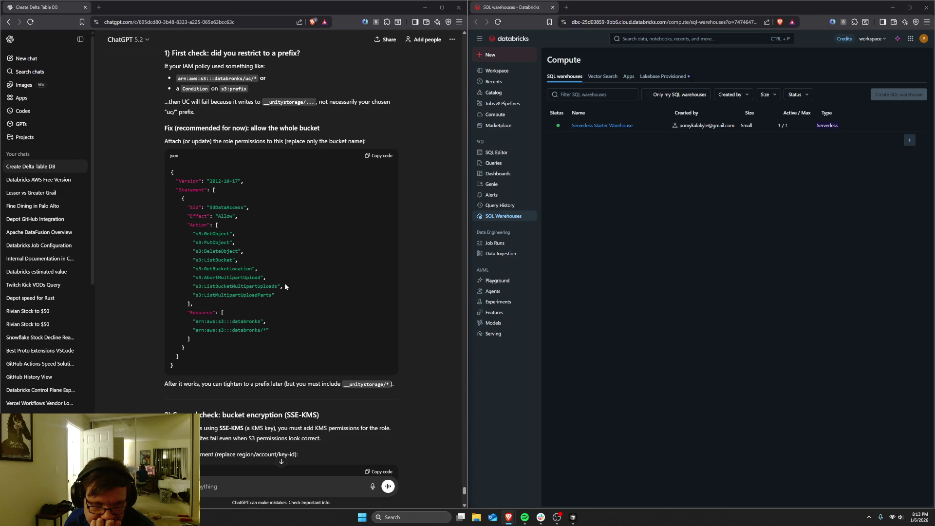
scroll(285, 286, down, 3)
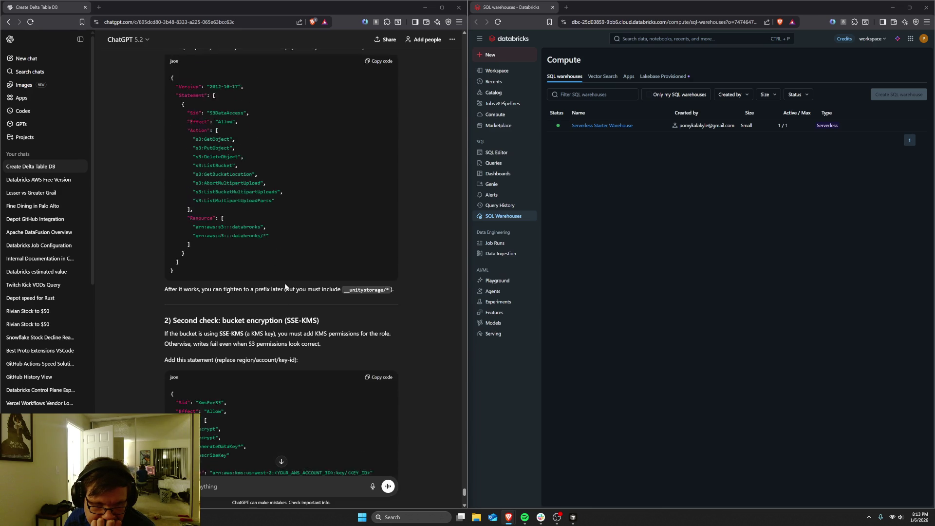
scroll(284, 284, down, 2)
scroll(302, 258, up, 10)
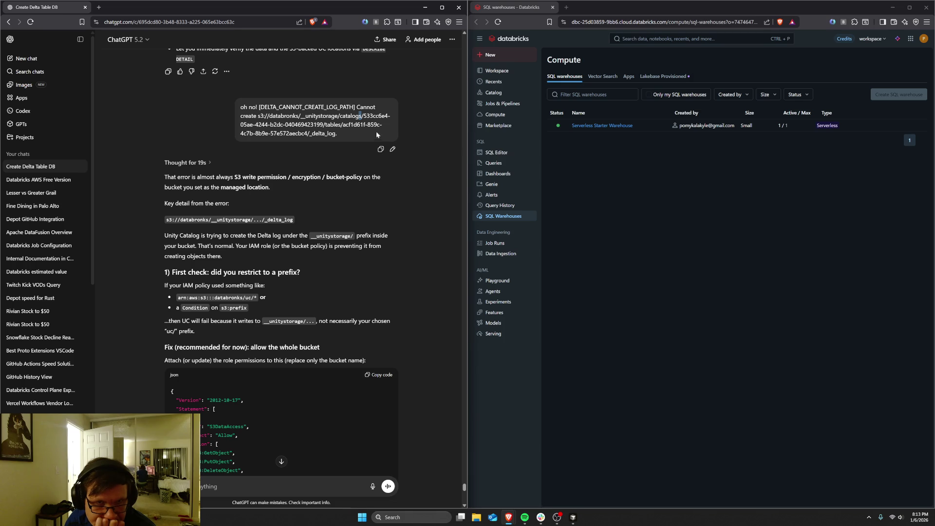
click(393, 149)
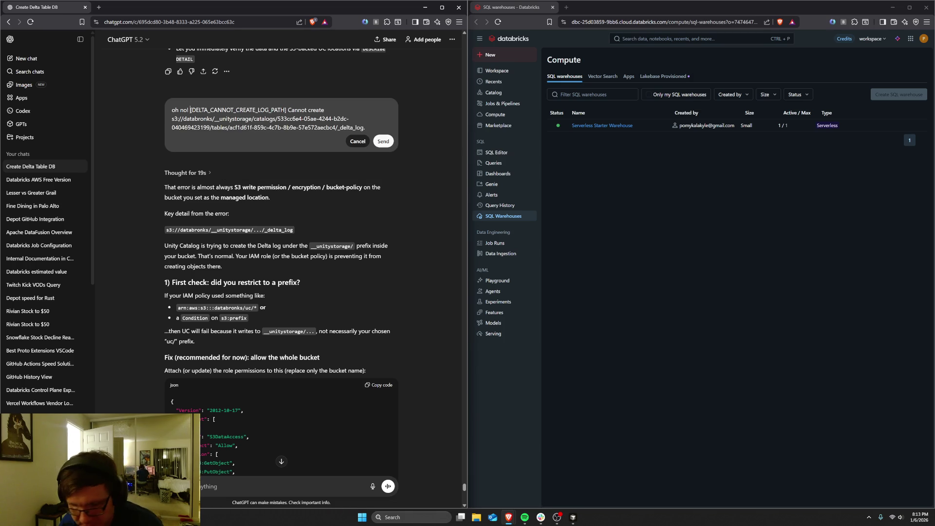
key(shift+Return)
key(shift+Return)
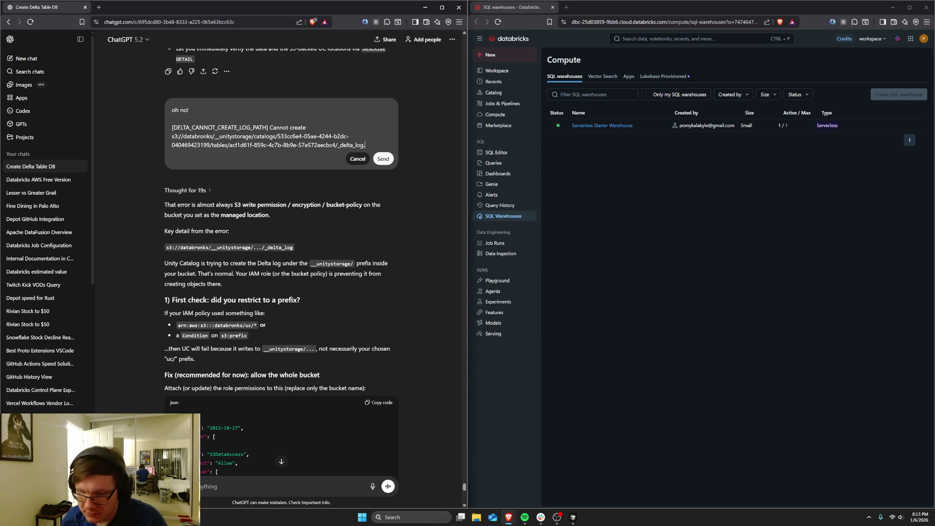
key(shift+Return)
key(shift+Return)
Step: Add a question asking if this is a common issue, noting it was validated before, and resend
text(is this an issue that people normally get when )
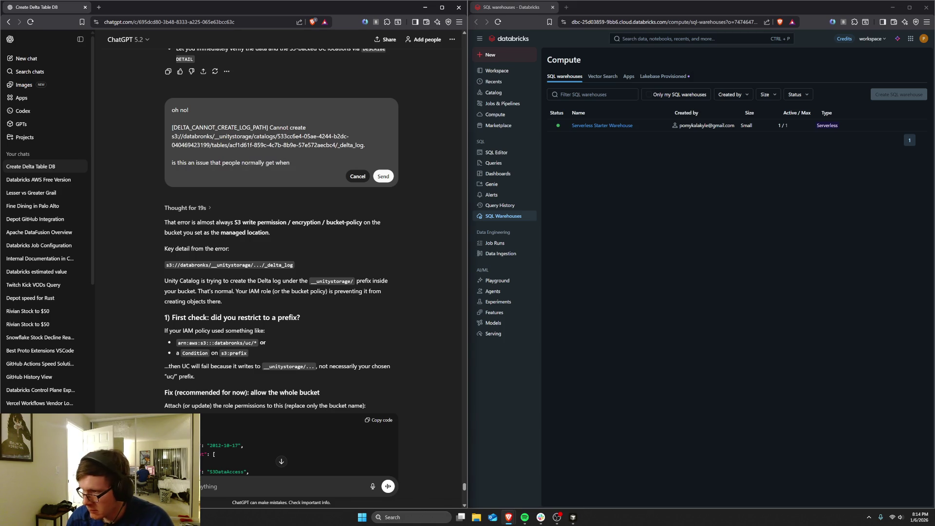
text(trying)
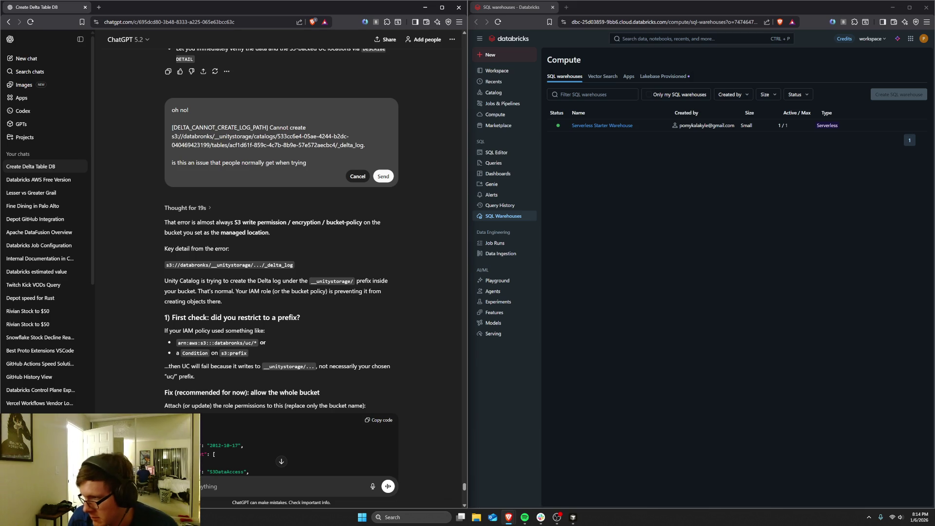
text( to do )
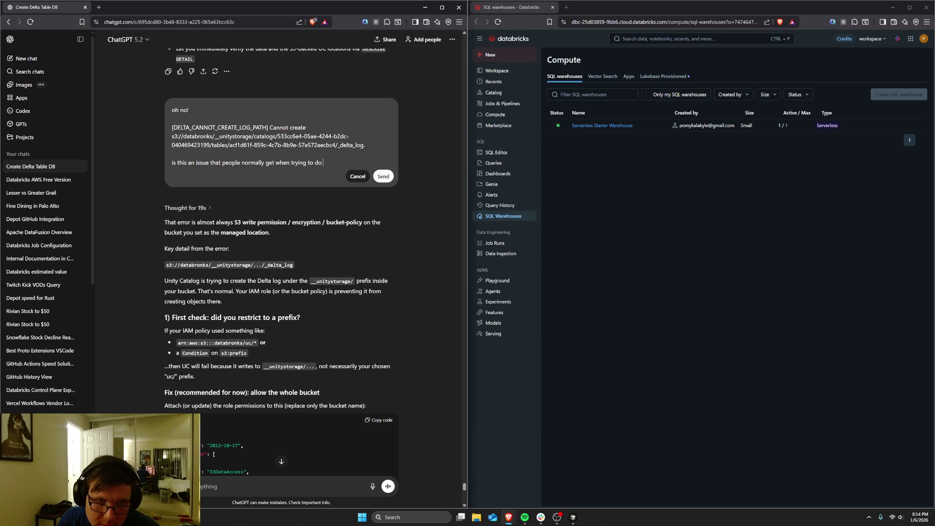
text(this sort o)
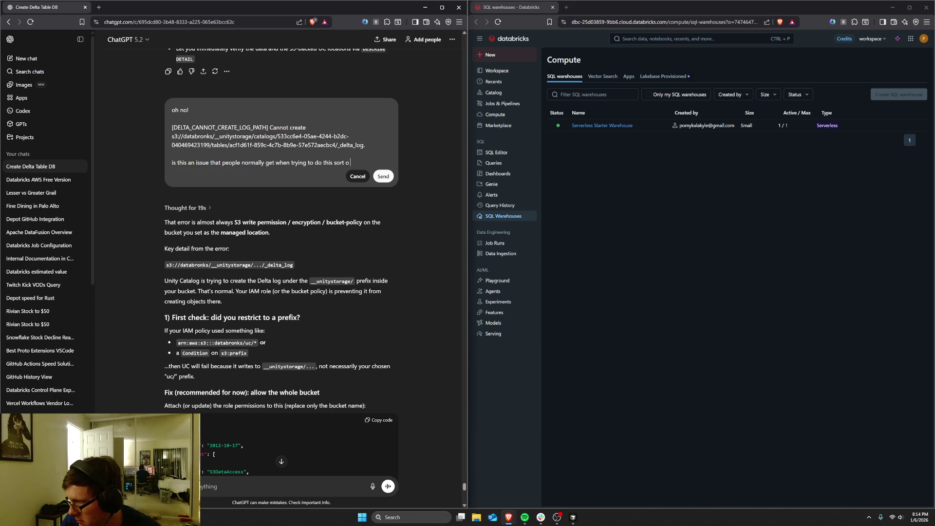
text( stuff?)
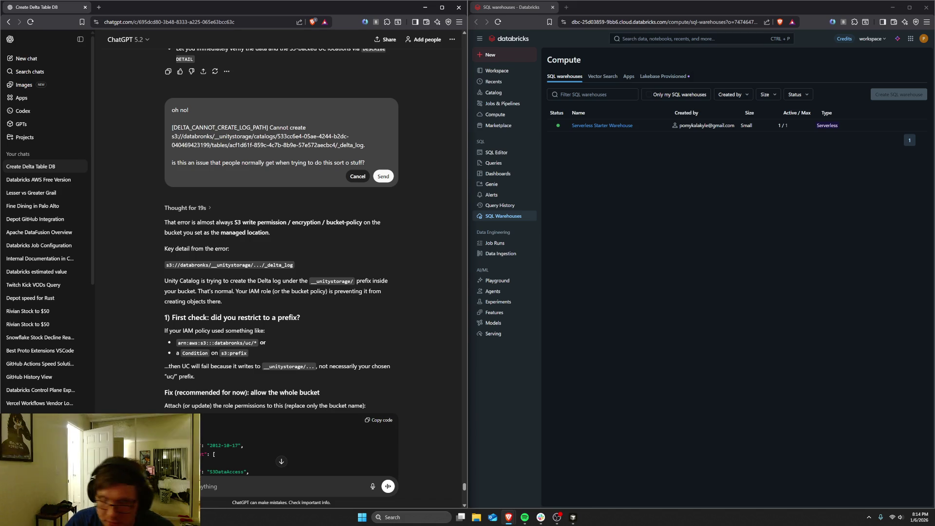
key(BackSpace)
key(BackSpace)
key(BackSpace)
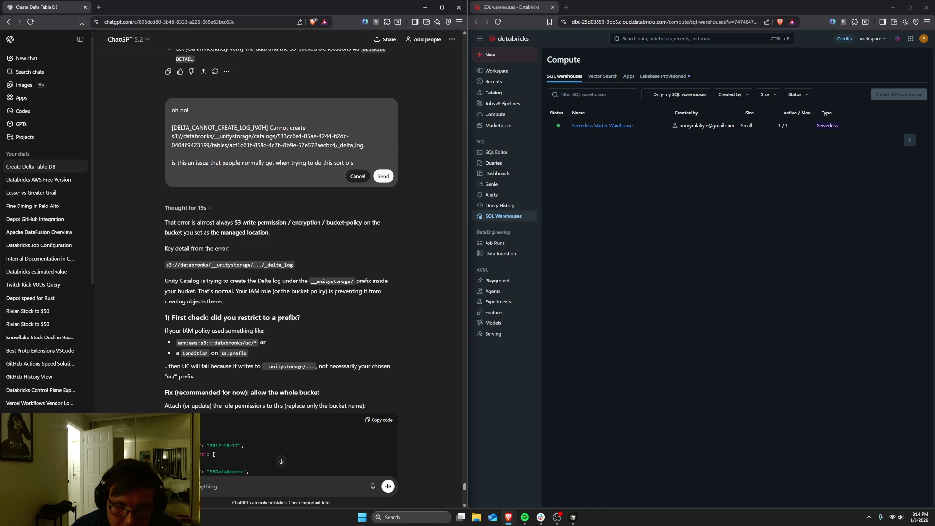
text(f st)
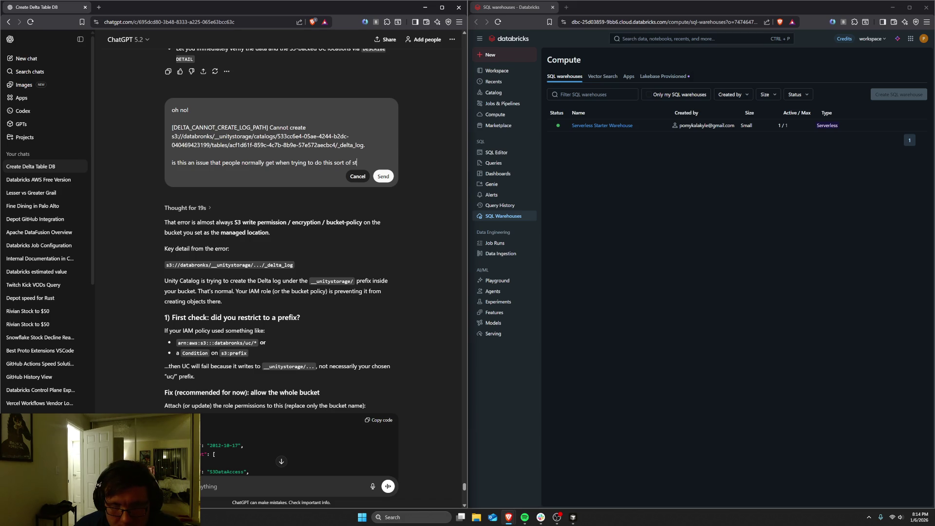
text(upff)
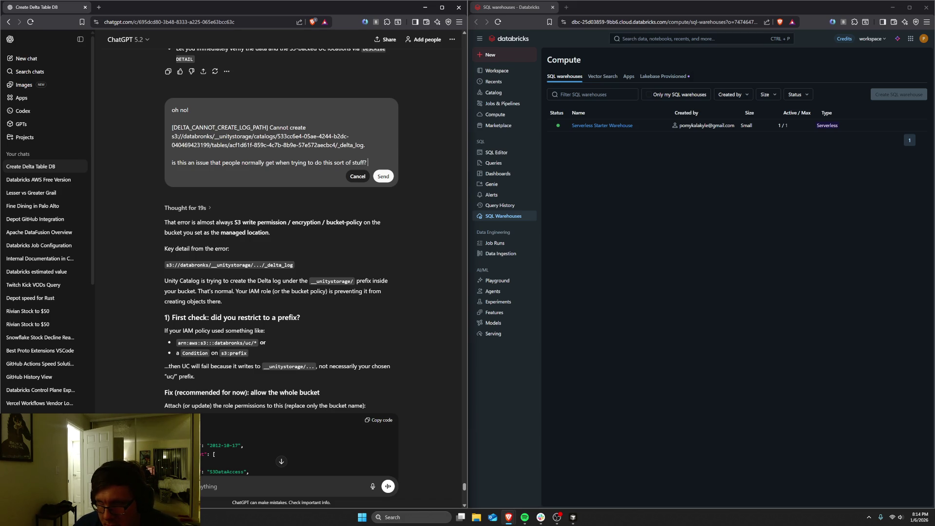
text( W)
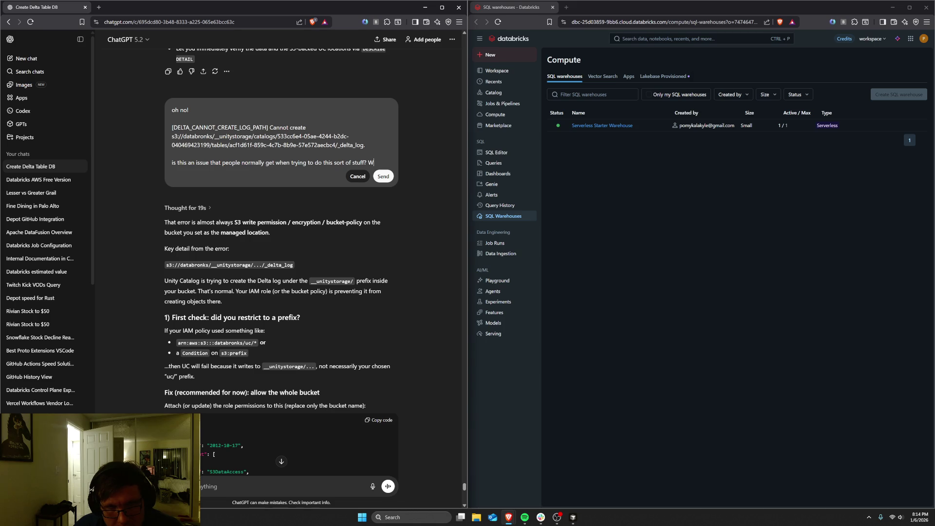
text(e tested the)
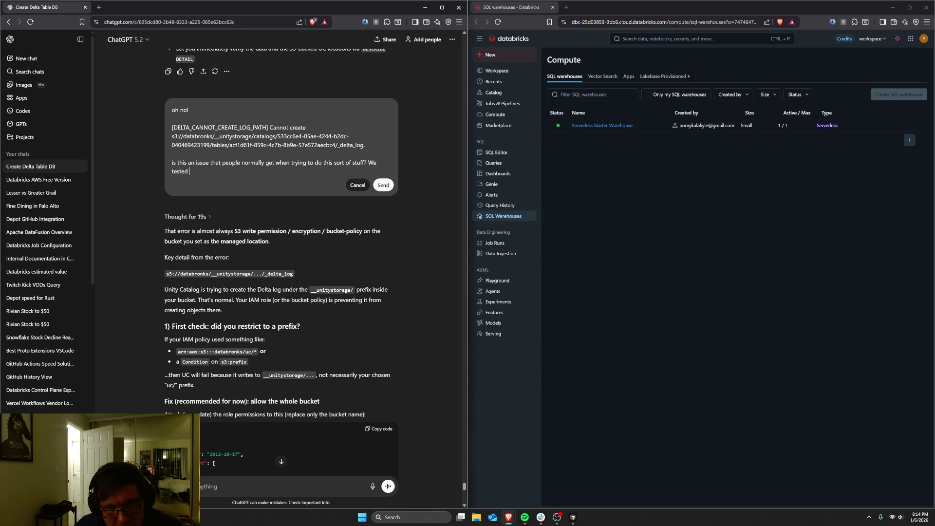
key(BackSpace)
key(BackSpace)
key(BackSpace)
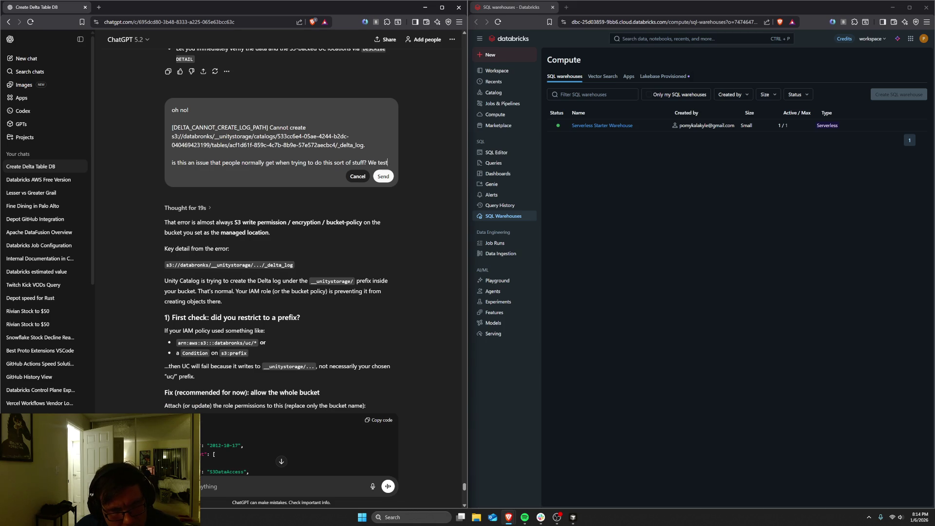
text(validated )
text(before)
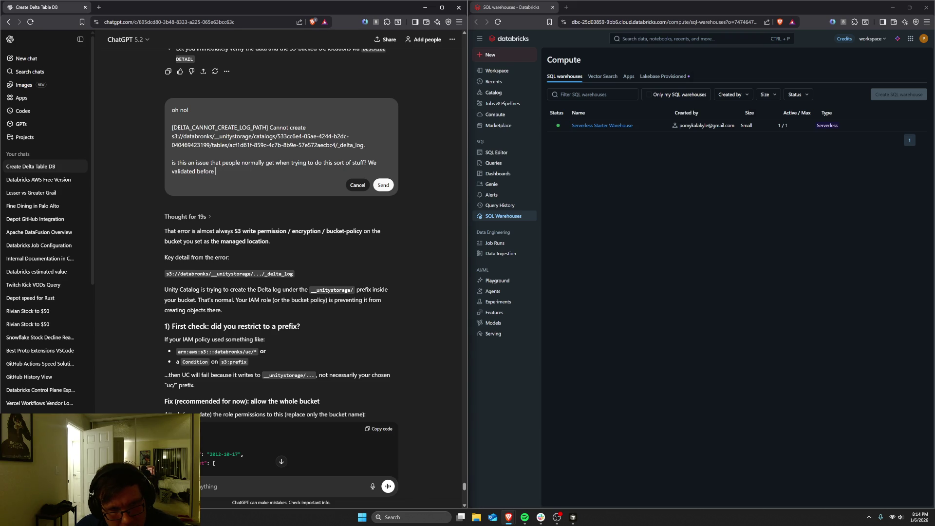
text( hmmmm)
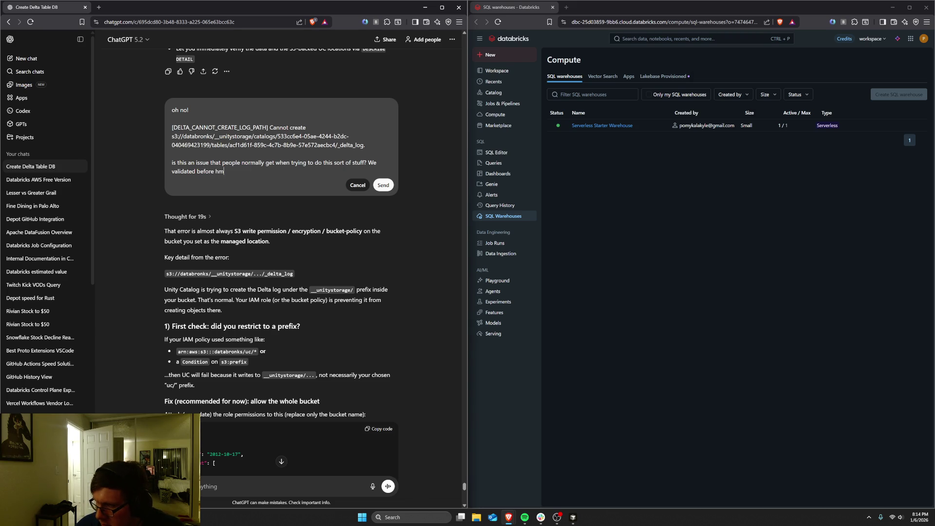
key(shift+Return)
key(Return)
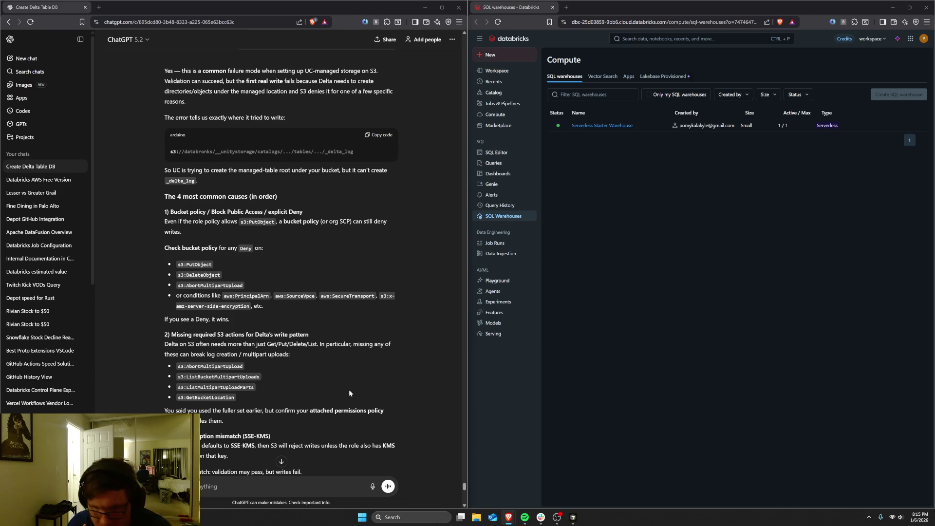
Step: Begin drafting a follow-up question about whether block public access could be involved
text(should)
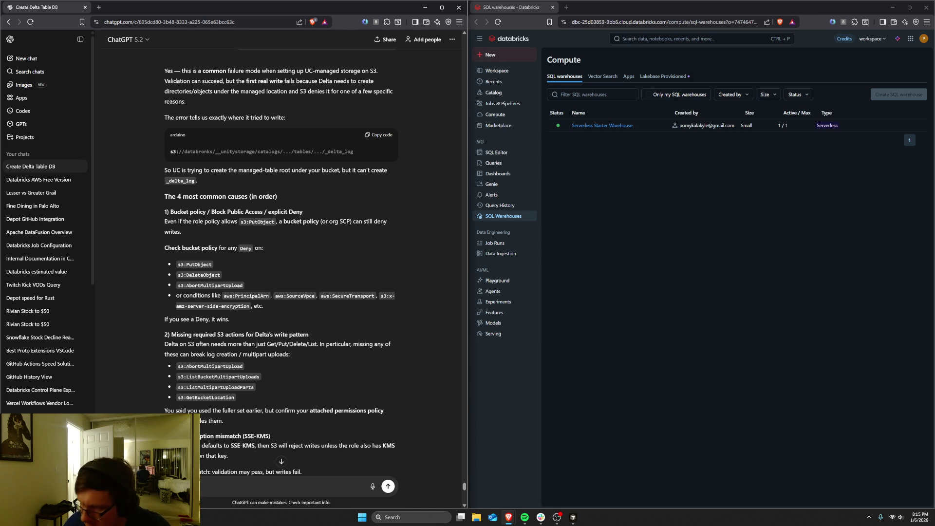
text(bloc)
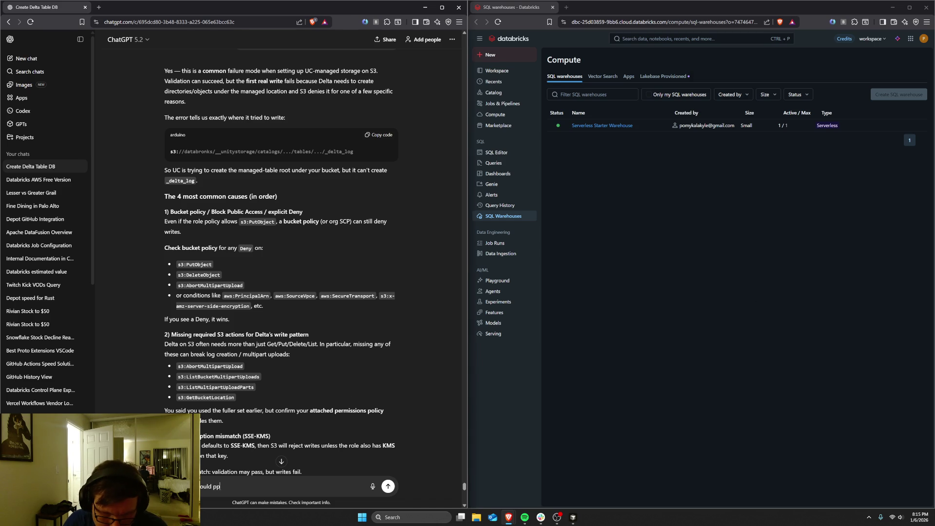
text(k pulb)
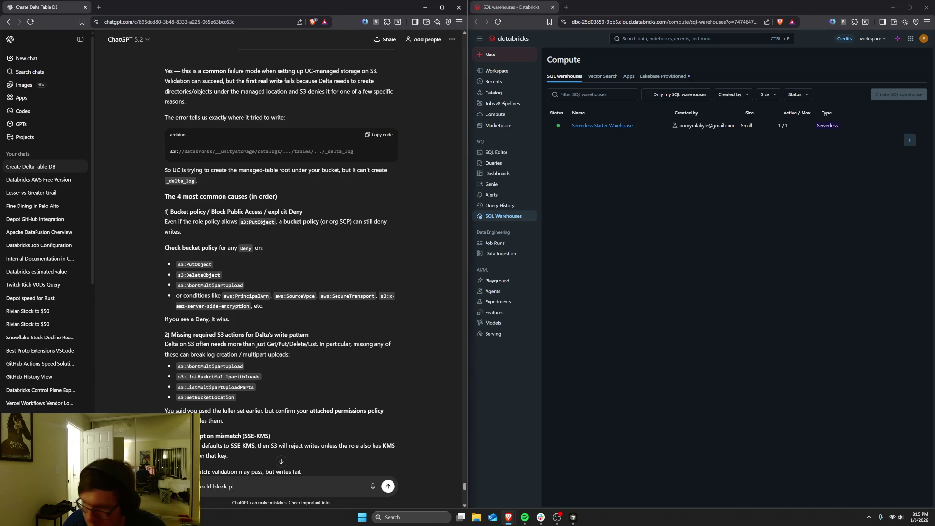
Step: Ask whether "block public access" could cause this error, with the phrase quoted
key(BackSpace)
key(BackSpace)
text(bli)
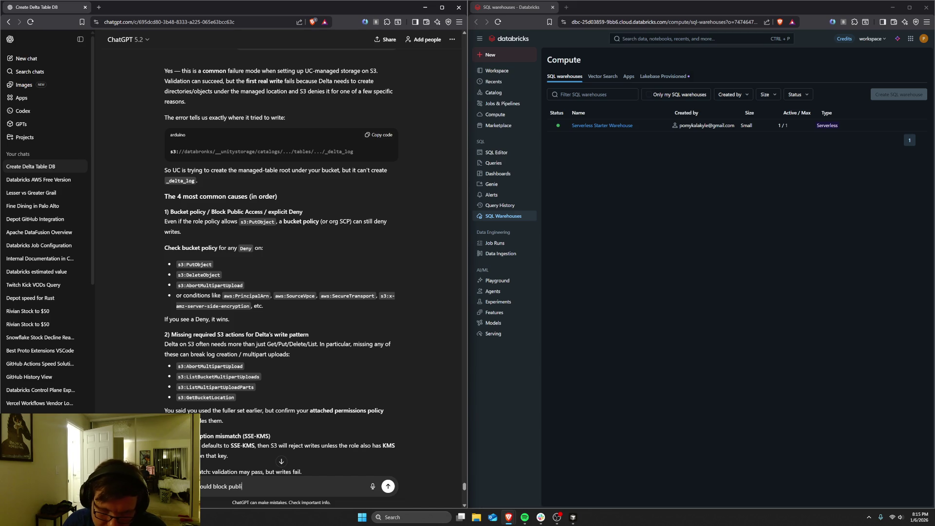
text(c access cause t)
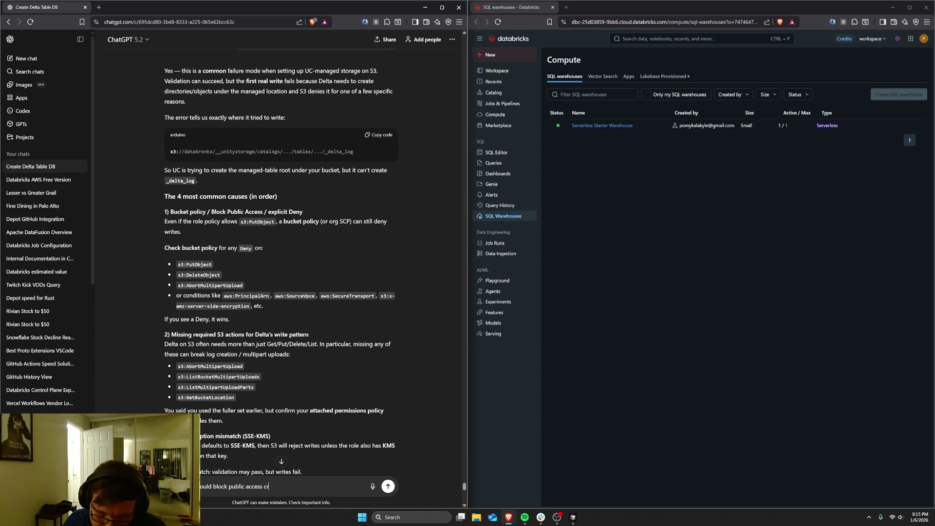
text(his?)
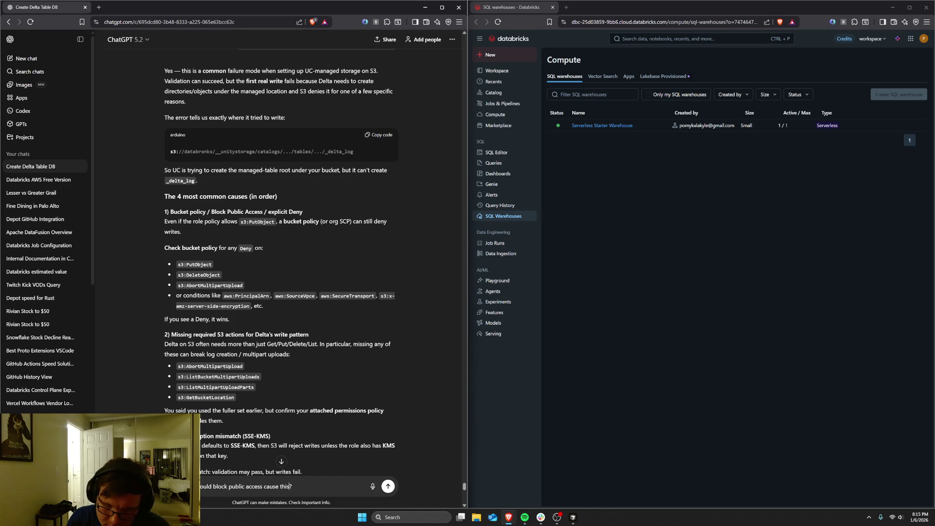
click(246, 486)
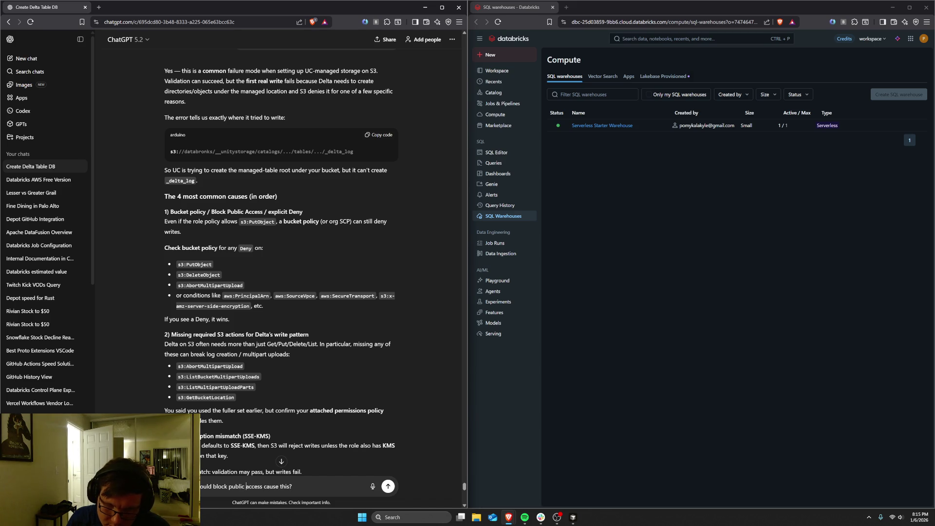
text(")
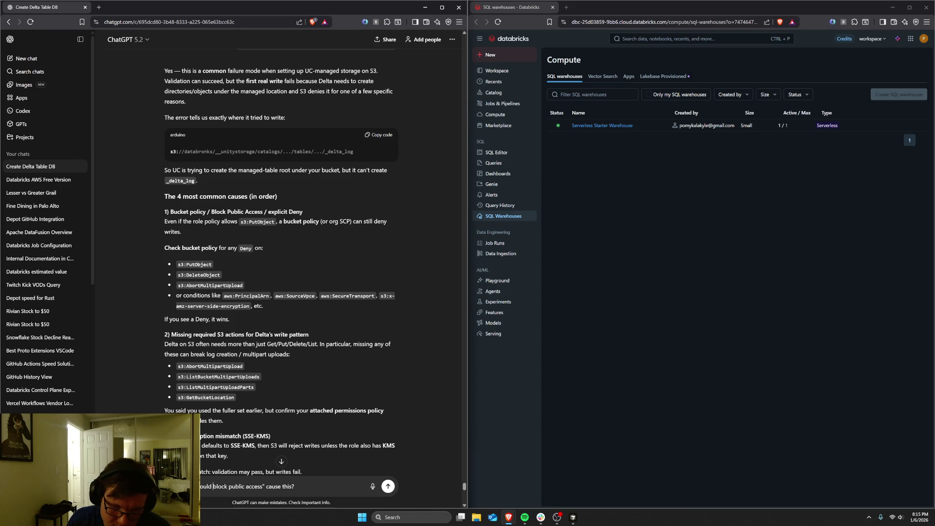
key(Return)
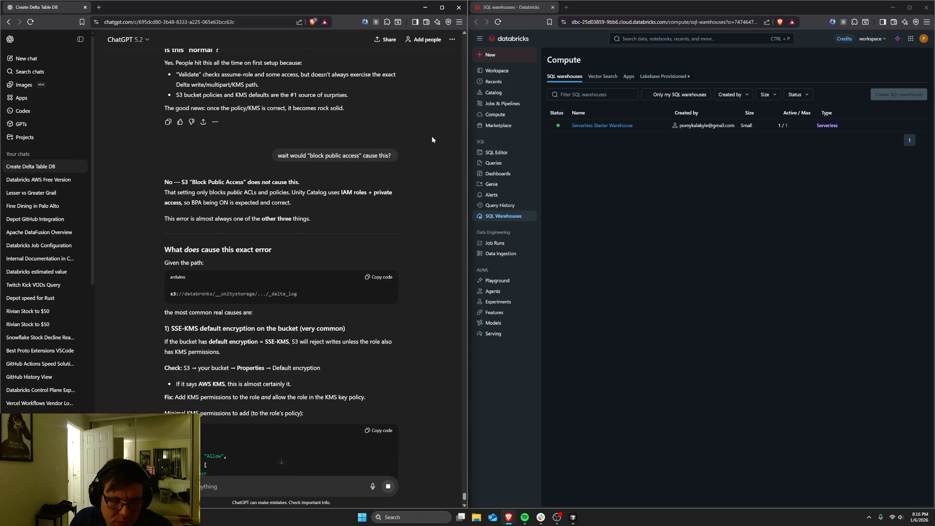
Step: Scroll to the SSE-KMS cause and highlight the Action list in its minimal KMS policy
scroll(431, 140, down, 1)
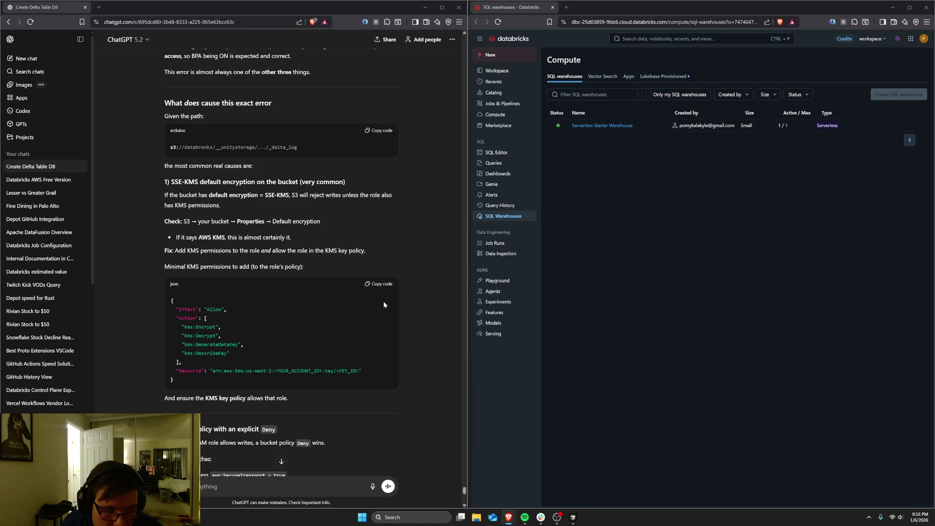
drag(202, 366, 177, 318)
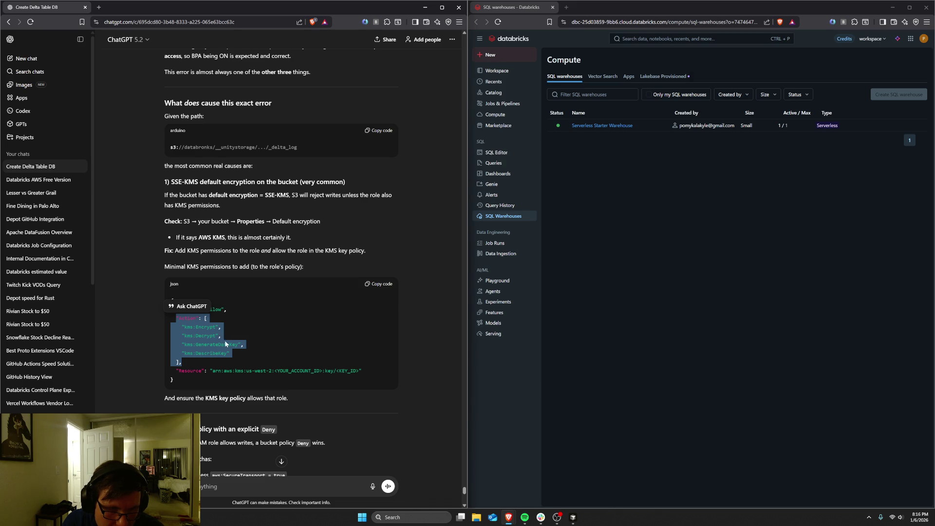
click(261, 352)
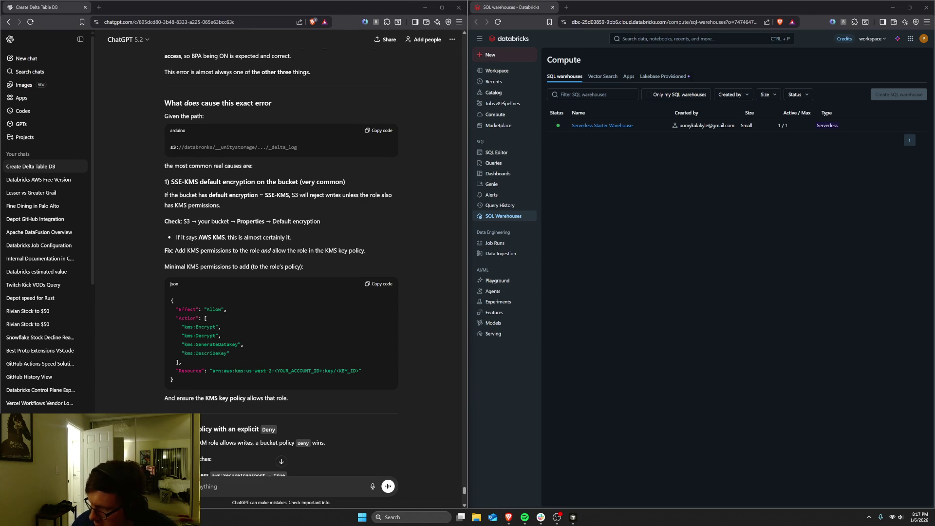
key(super+shift+s)
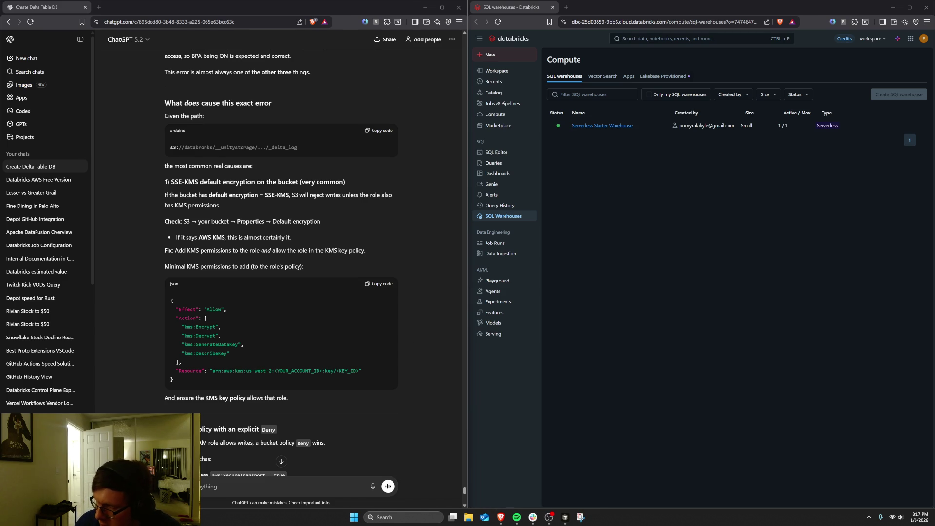
Step: Send the role's permissions policy screenshot asking whether it needs changing
key(Escape)
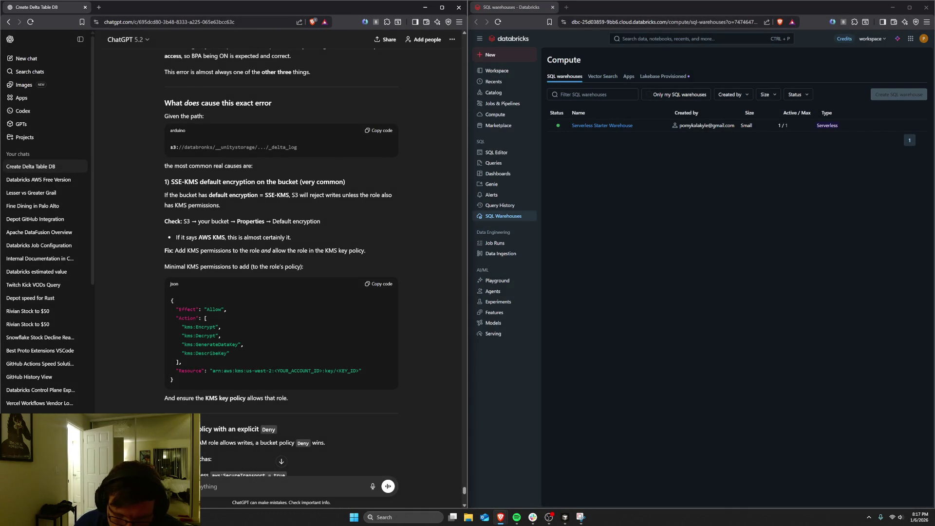
key(ctrl+v)
text(ed)
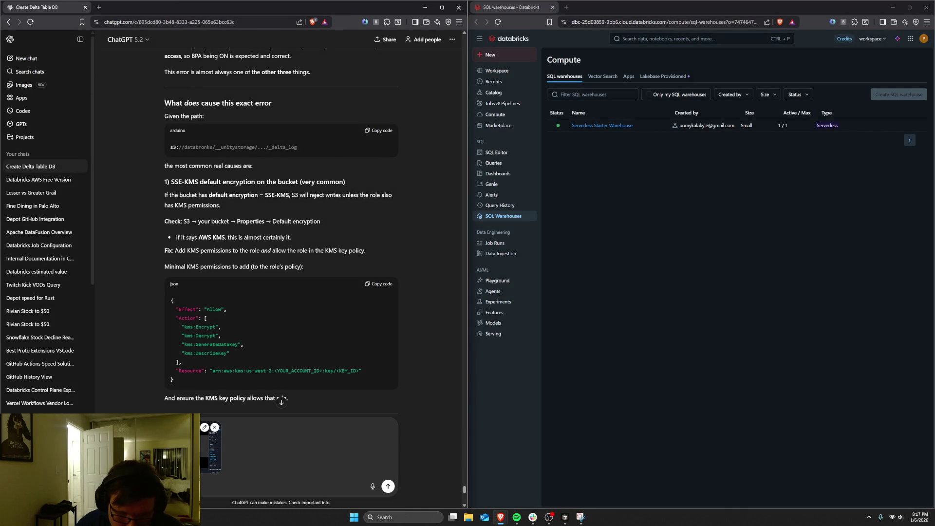
text( to change )
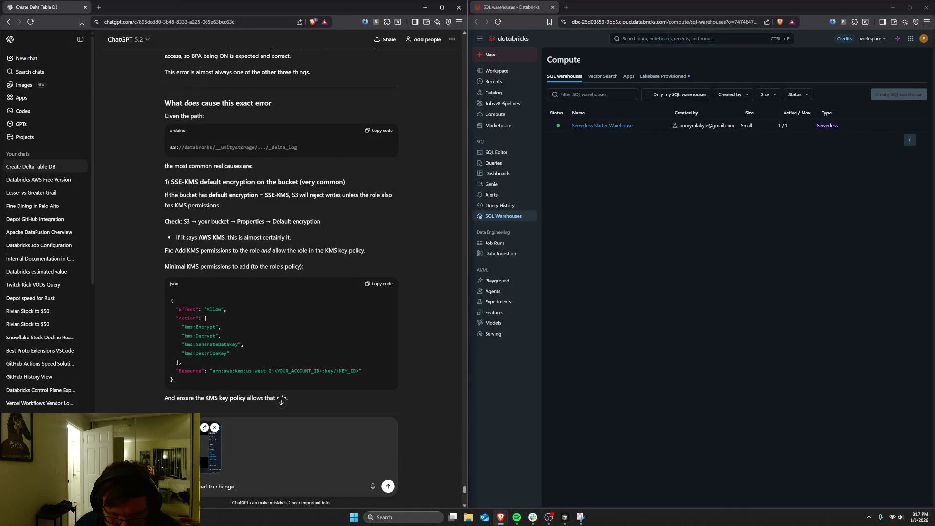
text(this?)
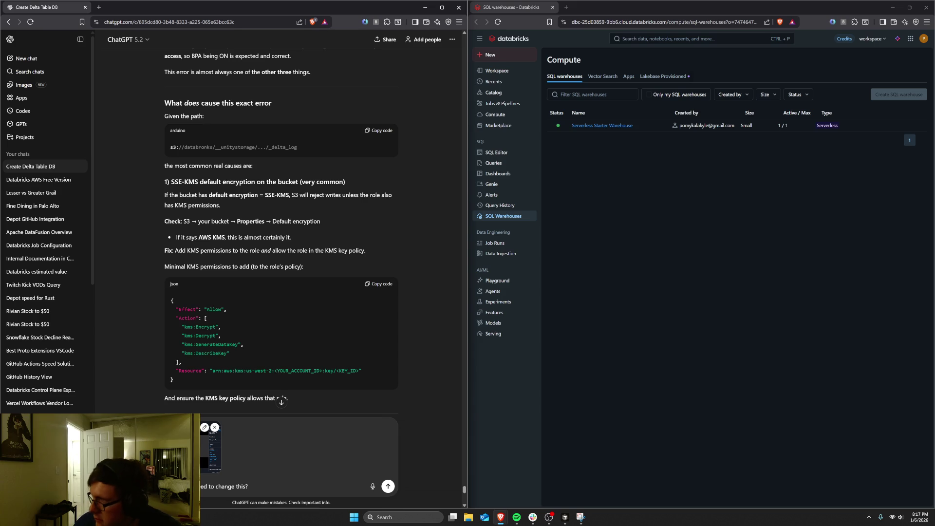
key(Return)
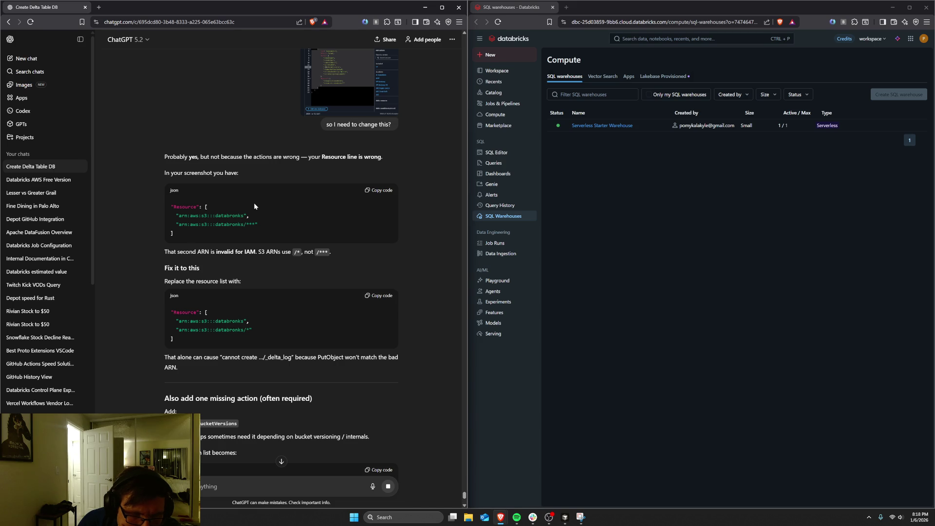
Step: Select and copy the revised S3 Action list, including s3:ListBucketVersions
scroll(253, 202, up, 2)
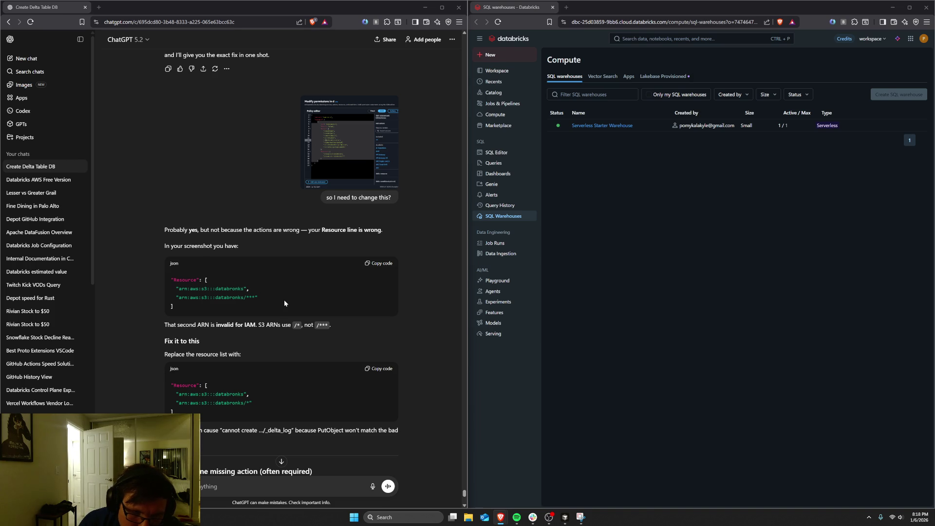
scroll(284, 301, down, 1)
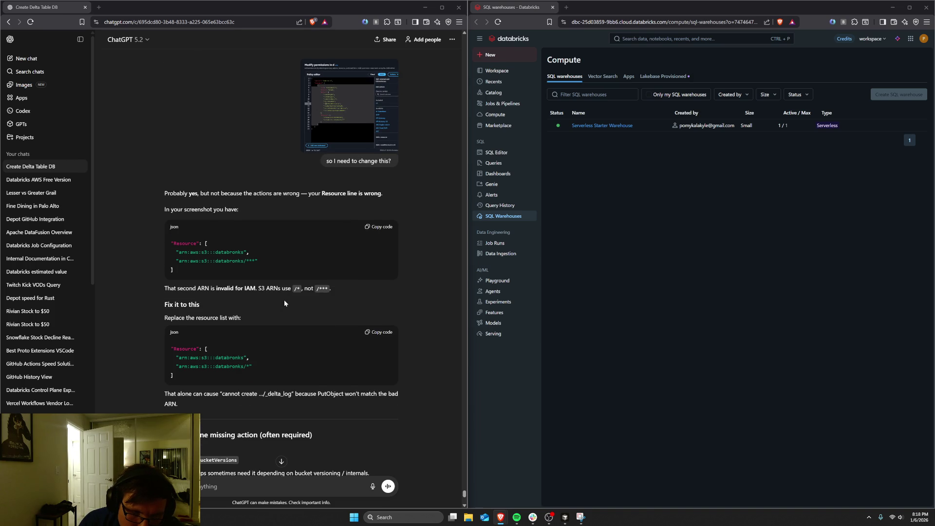
scroll(285, 302, down, 1)
scroll(284, 302, down, 1)
scroll(284, 303, down, 3)
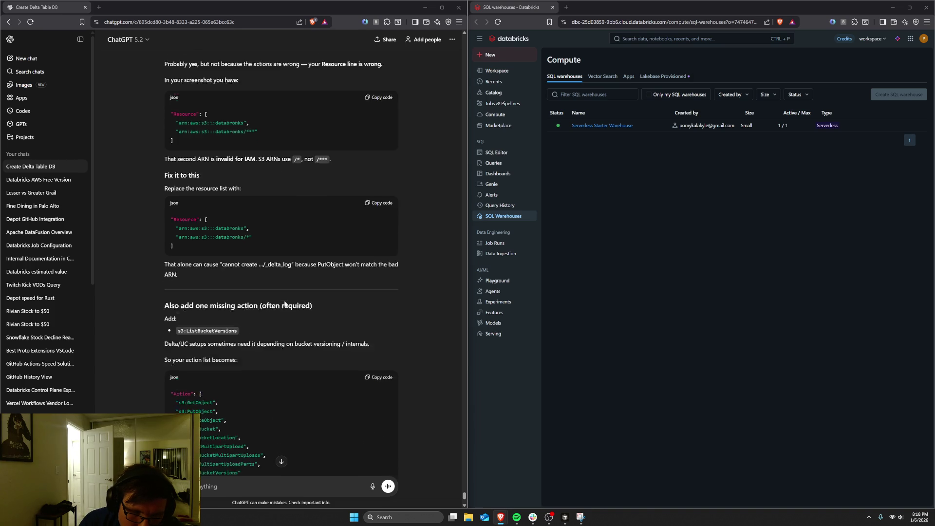
drag(244, 418, 176, 349)
right_click(197, 353)
click(205, 358)
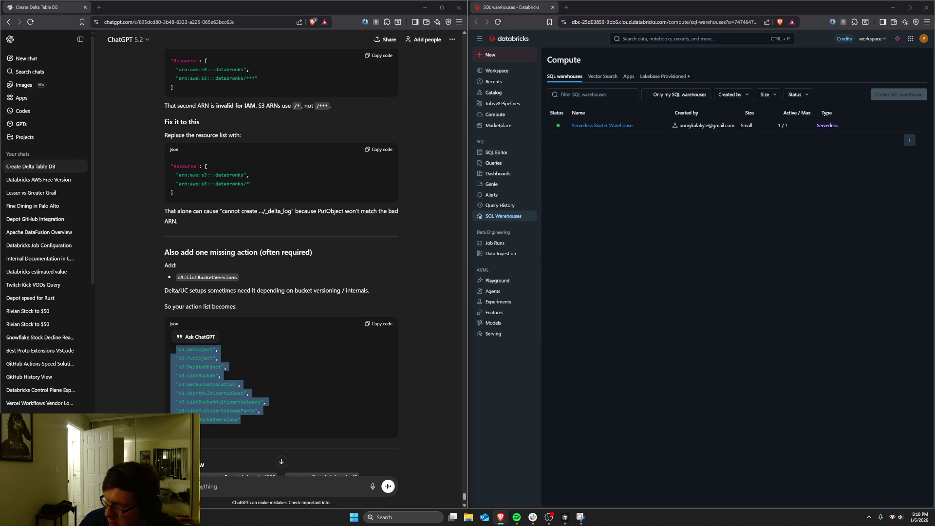
scroll(357, 241, down, 2)
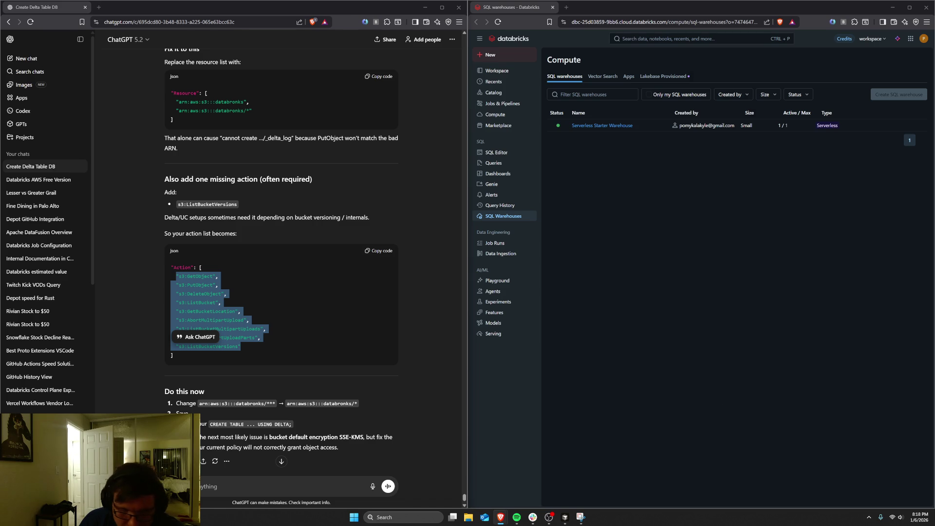
Step: Ask whether to fix the encryption issue by changing the trust relationship or the policy
key(Escape)
text(ssues I think its thse )
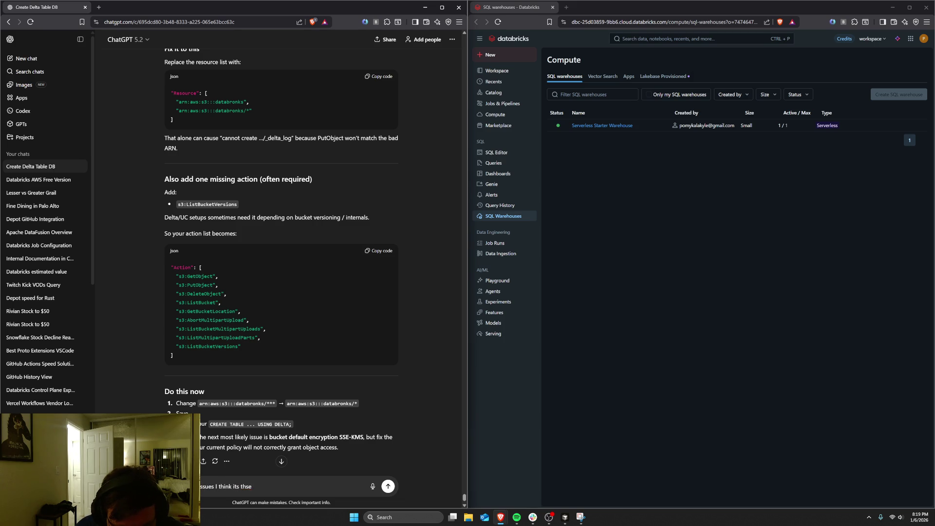
key(BackSpace)
key(BackSpace)
key(BackSpace)
text(e enc)
text(ryption)
text( stuff -)
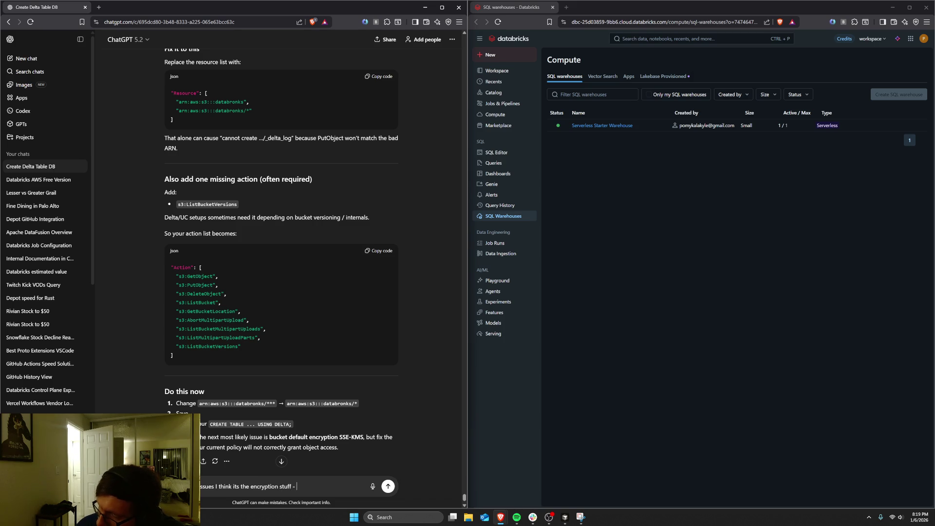
text(do I change the)
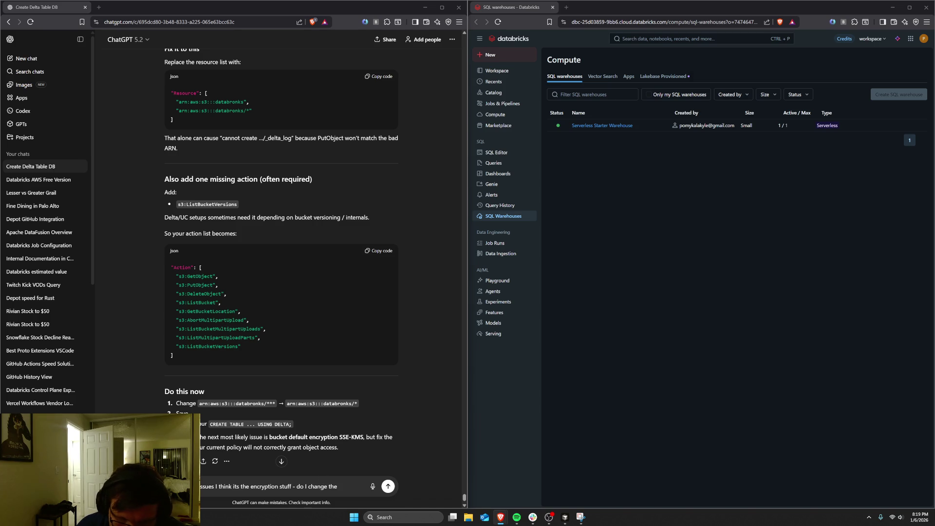
text(ust relationship)
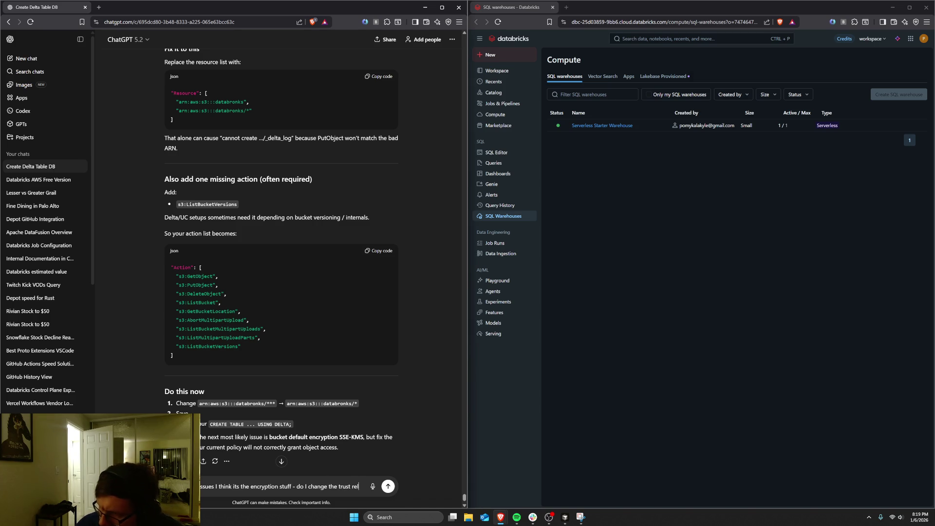
text( o)
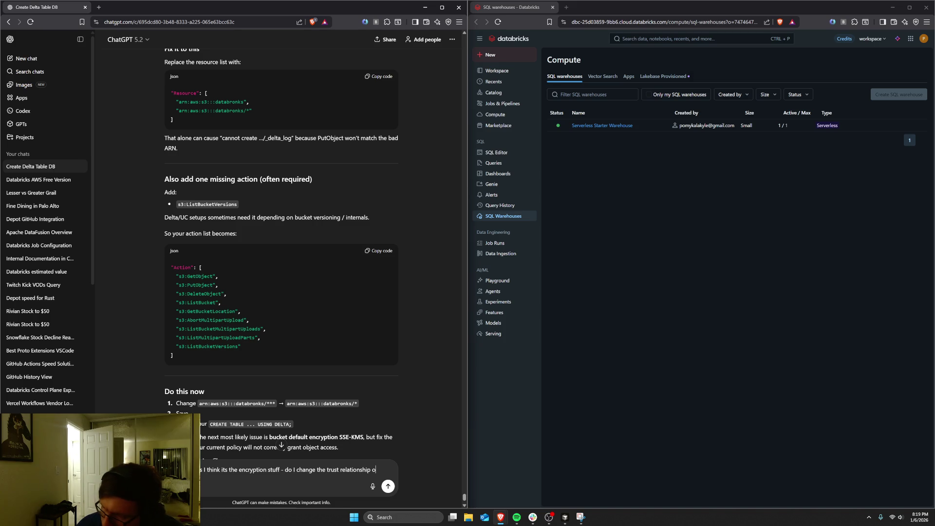
text(r the)
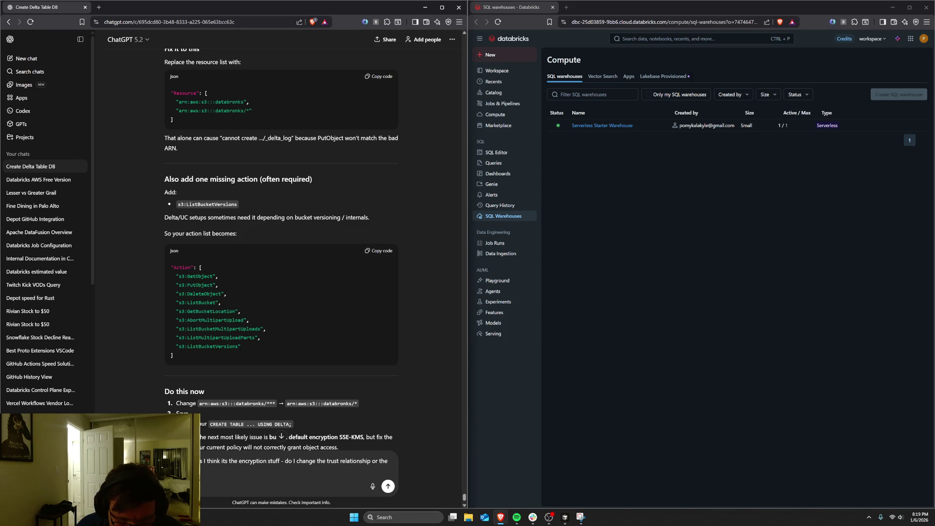
text( policylic)
text(to f)
text(that?)
key(Return)
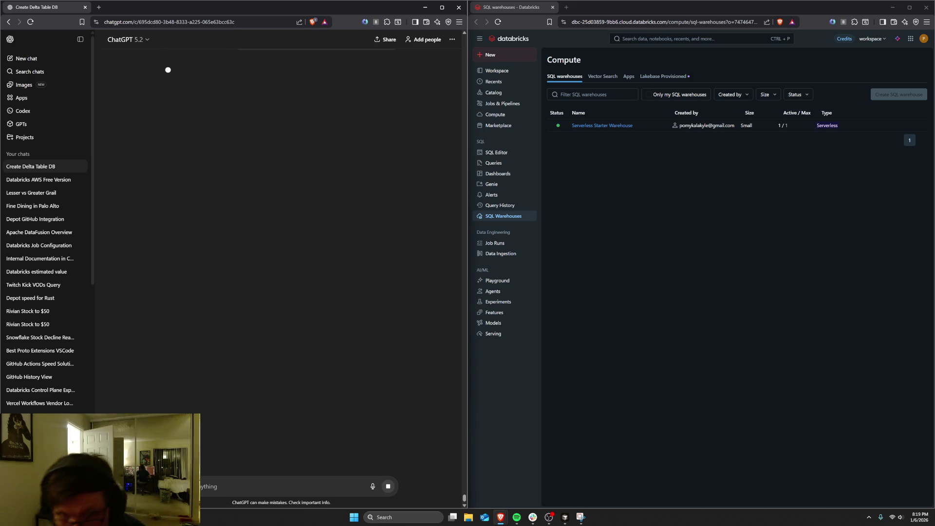
Step: Copy the KMS permissions statement for the IAM role, then review sections 3 and 4
text(also do)
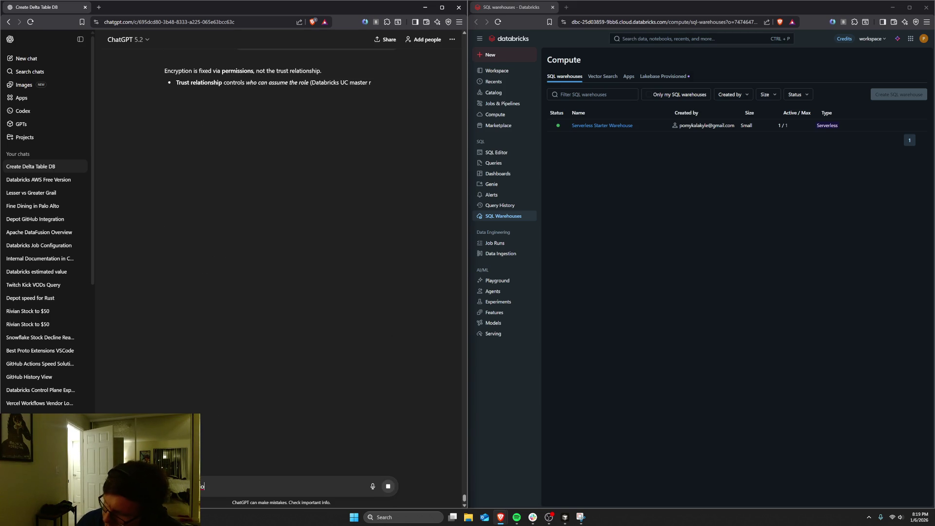
key(BackSpace)
key(BackSpace)
key(BackSpace)
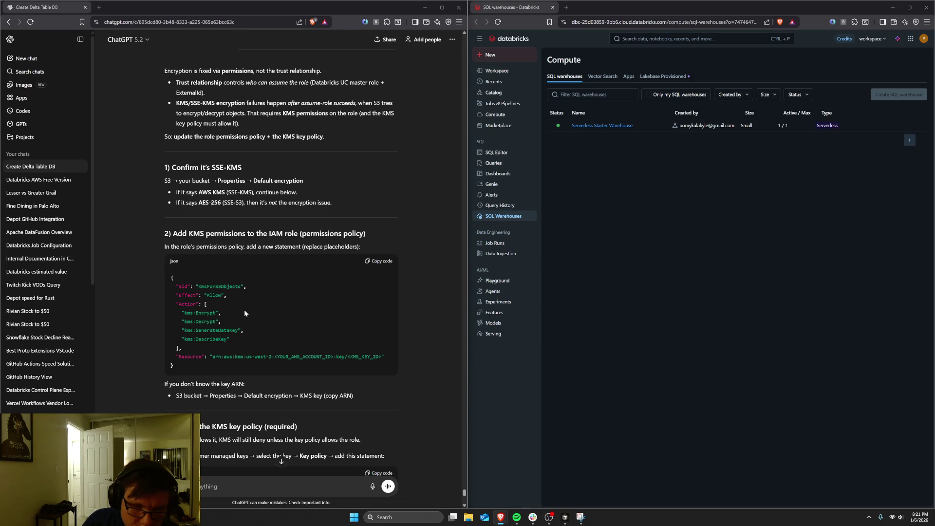
click(379, 261)
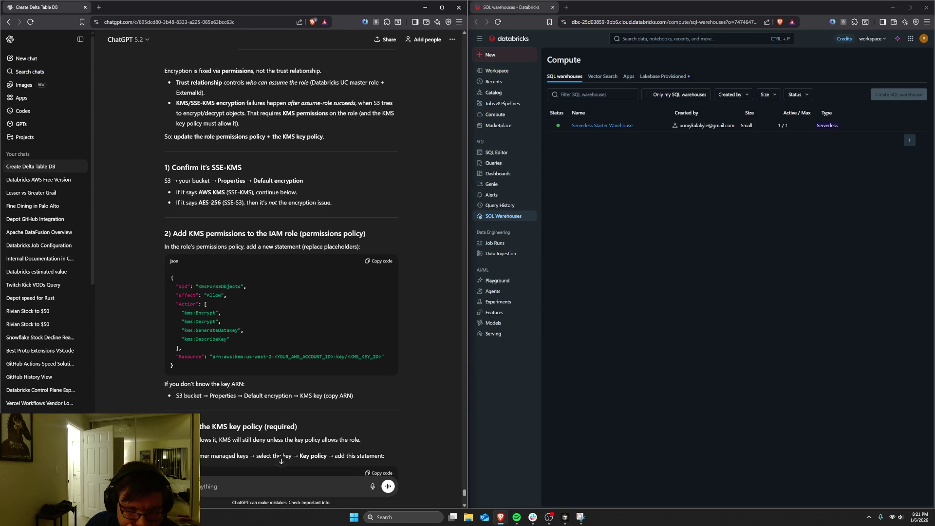
scroll(289, 393, down, 4)
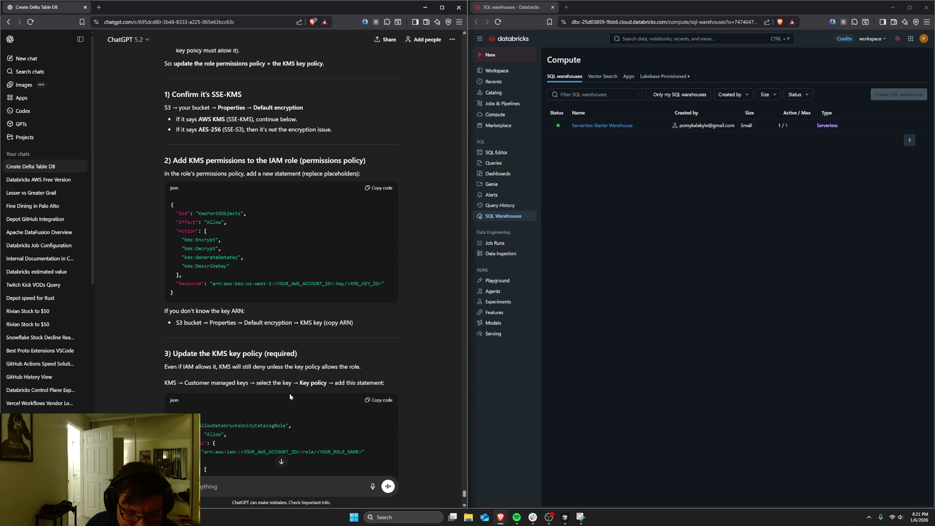
scroll(290, 396, down, 1)
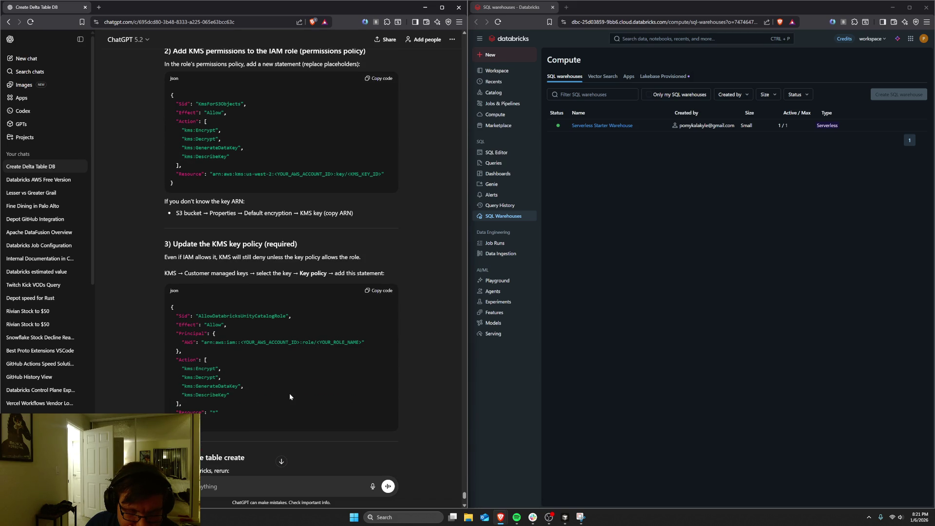
scroll(290, 396, down, 2)
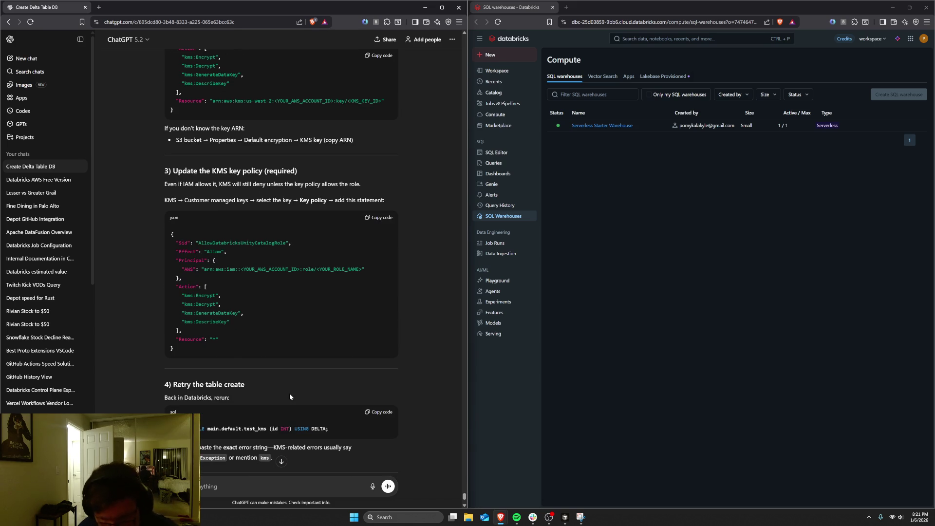
text(ok)
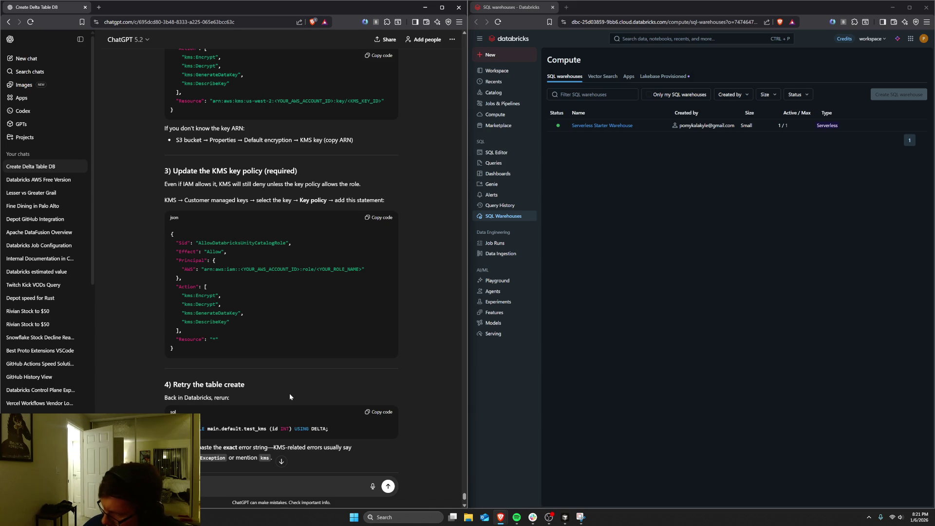
text( just get rid of the)
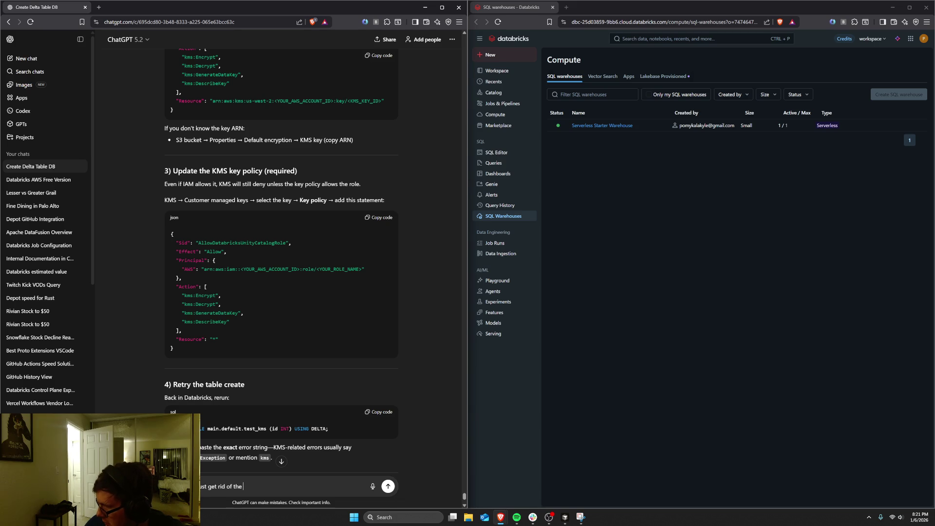
key(super+d)
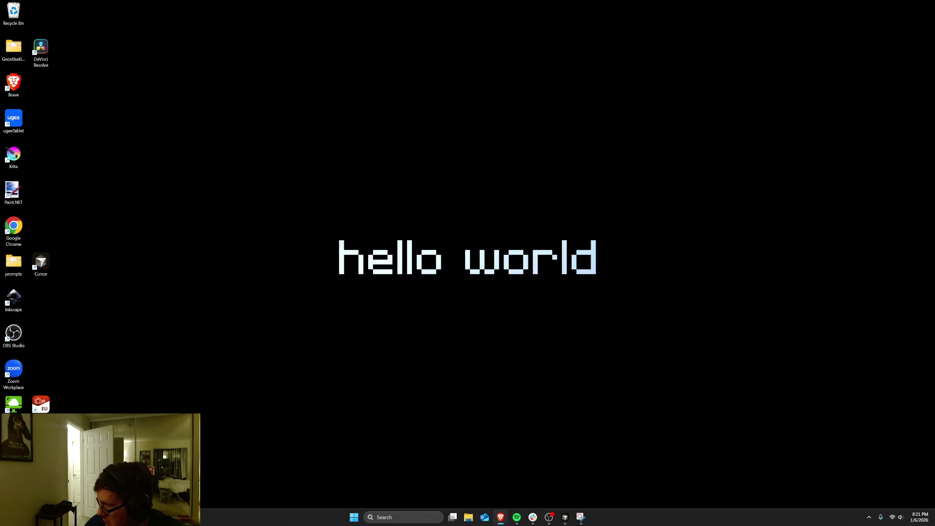
key(super+d)
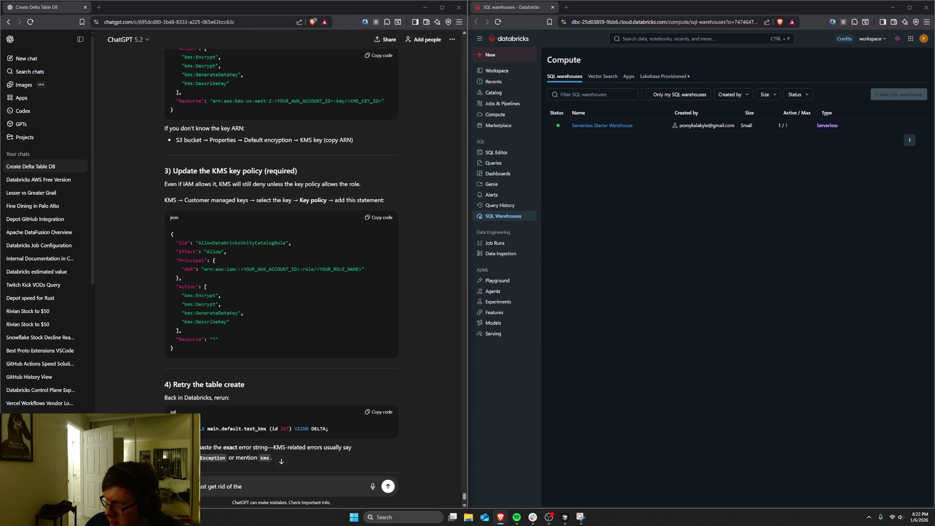
Step: Scroll back to section 2, adding KMS permissions to the IAM role
scroll(348, 210, up, 3)
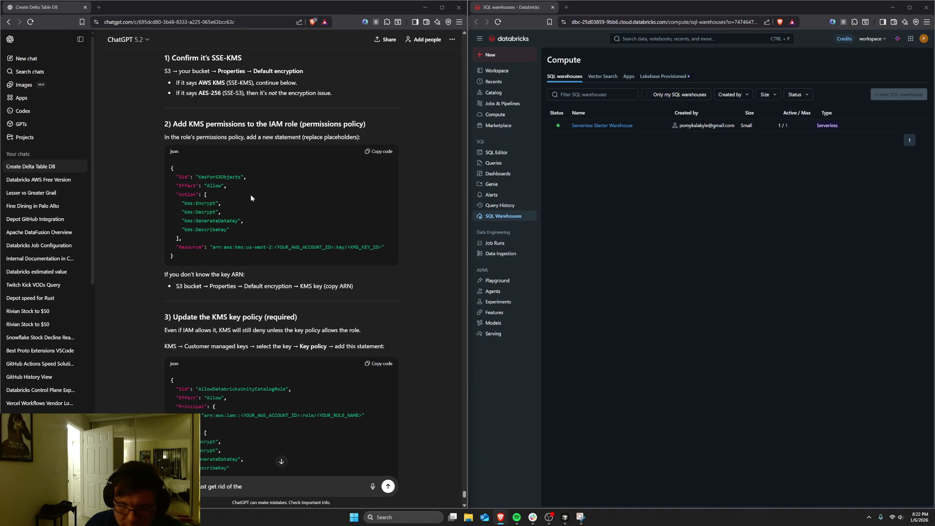
scroll(250, 194, down, 2)
scroll(250, 194, down, 1)
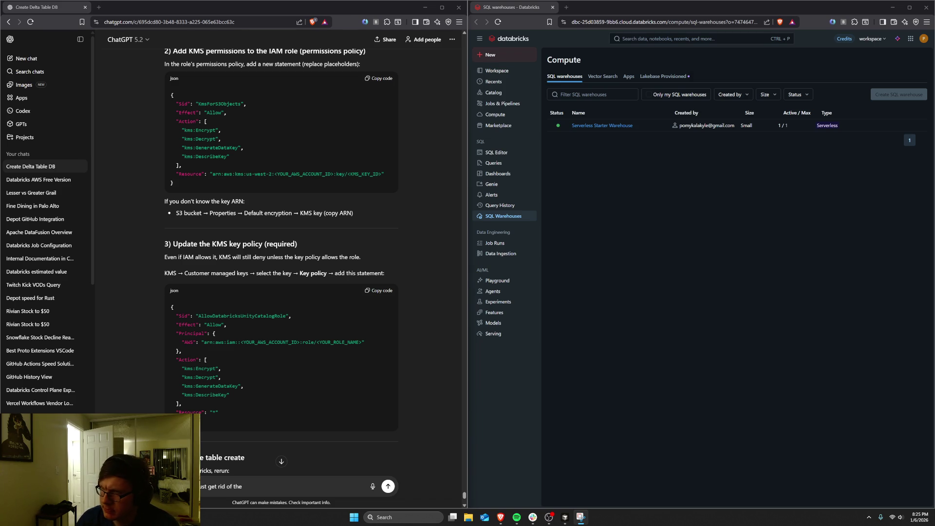
Step: Capture a screenshot of the KMS key policy guidance
key(super+shift+s)
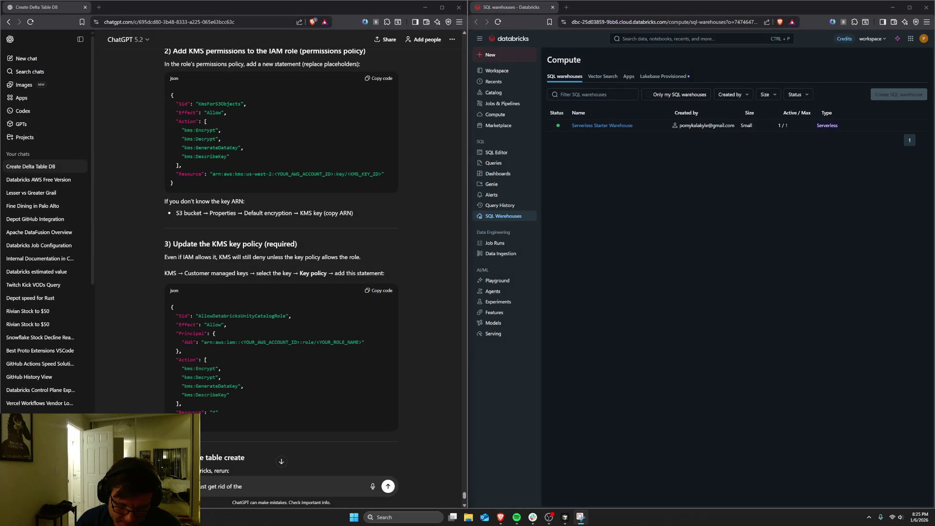
Step: Send the pasted bucket screenshot with the question 'I don't see where to get the key here?'
key(ctrl+a)
key(ctrl+v)
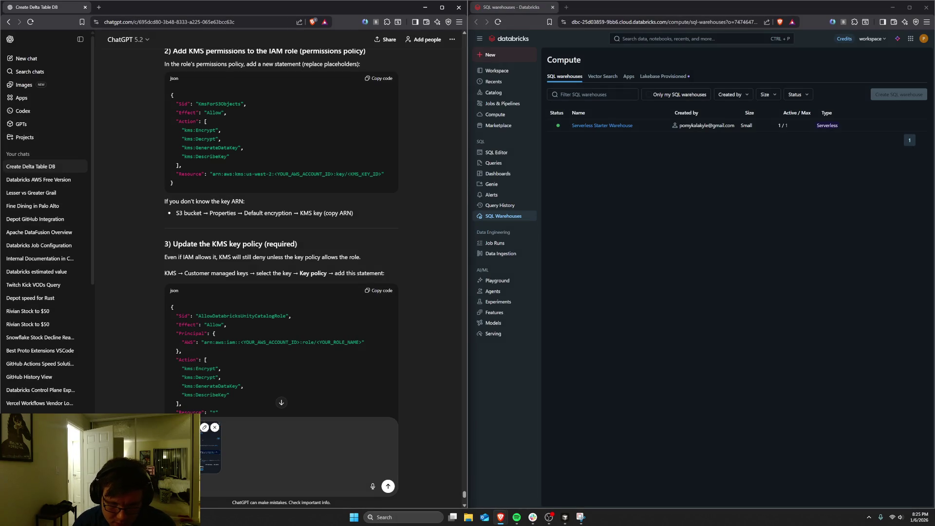
text(se)
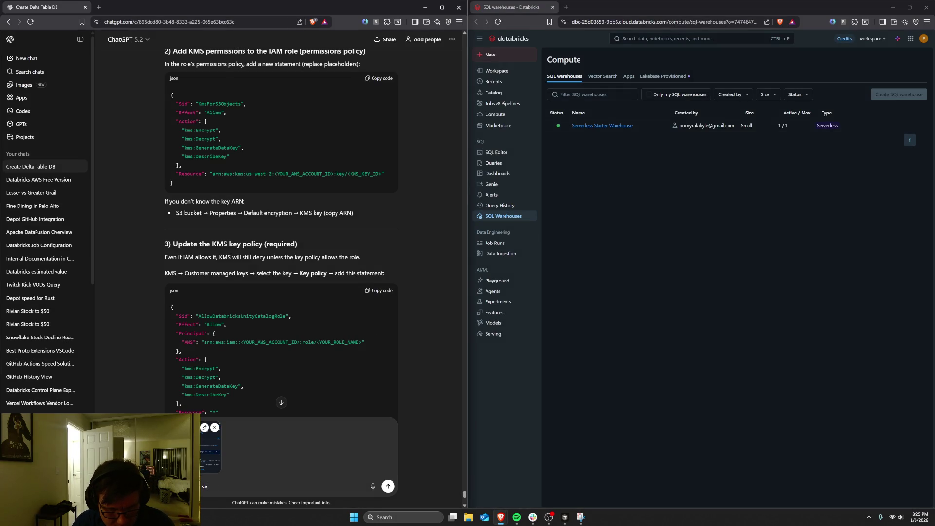
text(e where to get the y)
key(BackSpace)
text(key here)
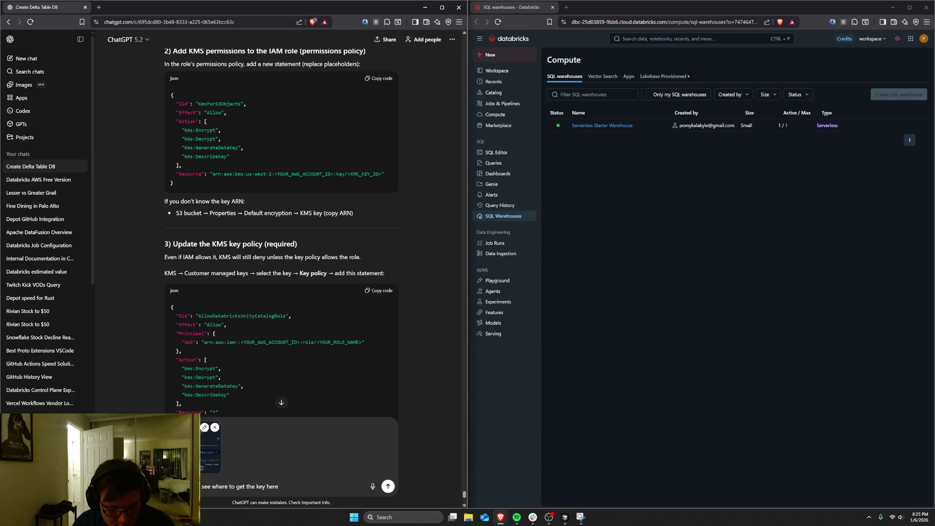
text(?)
key(Return)
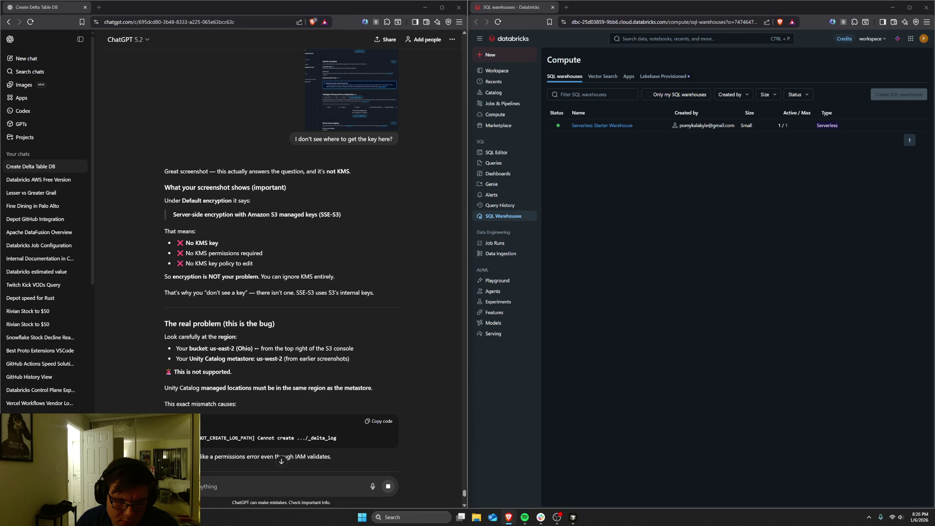
Step: Review ChatGPT's answer and draft a reply saying folders could already be created in the bucket
scroll(338, 328, down, 5)
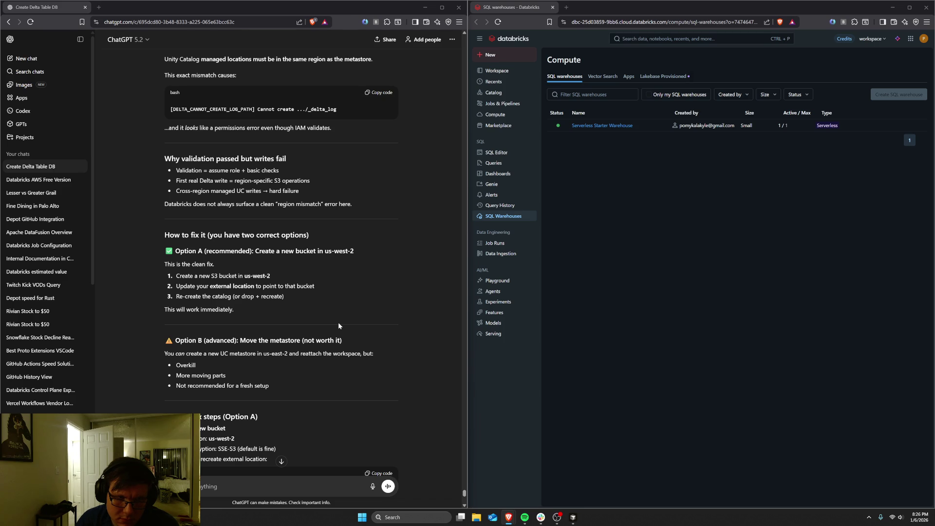
scroll(338, 322, up, 4)
text(but it didn't)
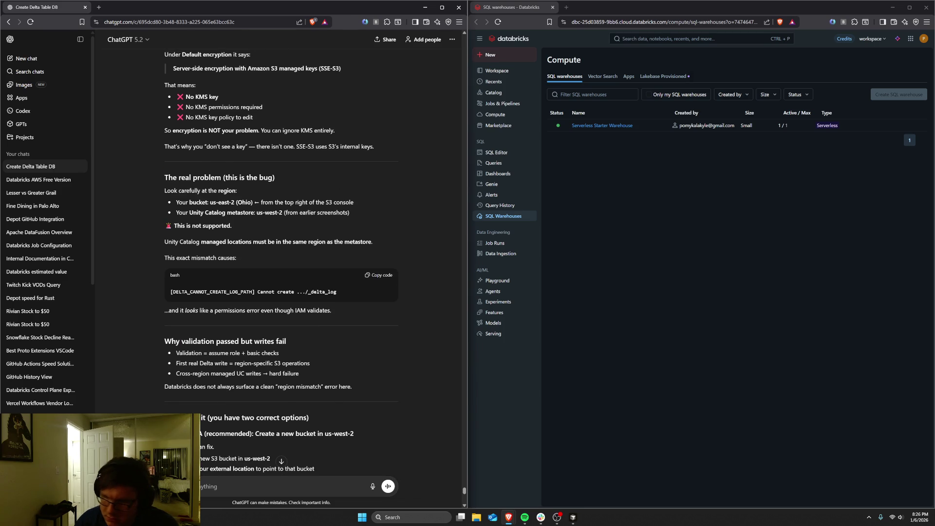
key(ctrl+BackSpace)
text(on't think that's rig)
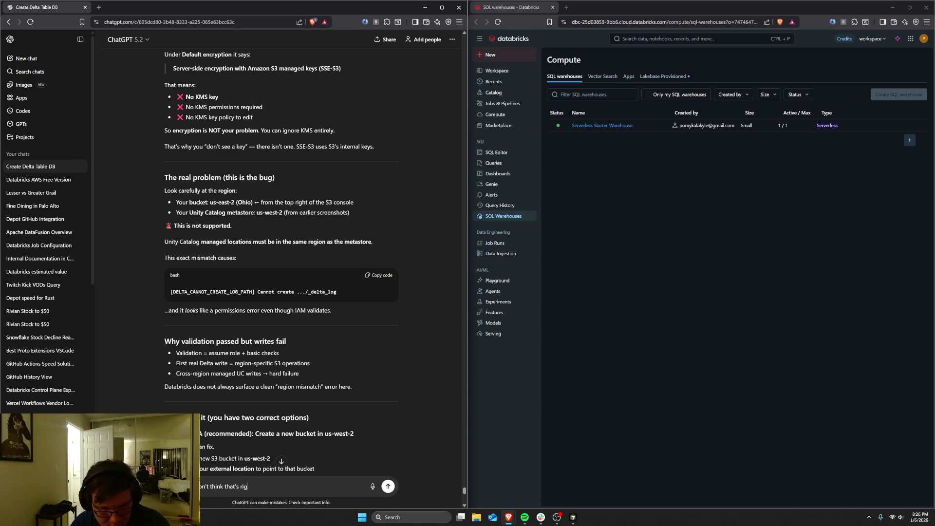
text(ht - it was able to crea)
text(folders in t)
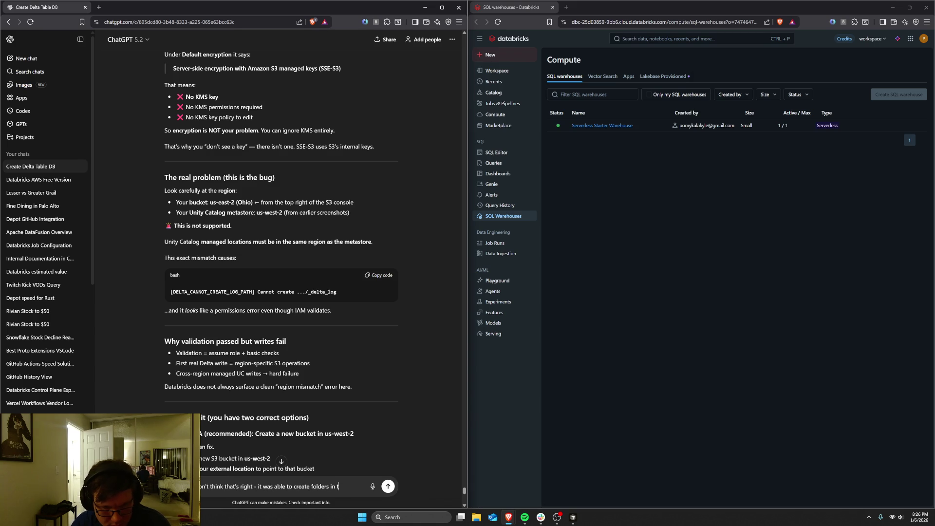
text(st.)
key(BackSpace)
key(BackSpace)
key(BackSpace)
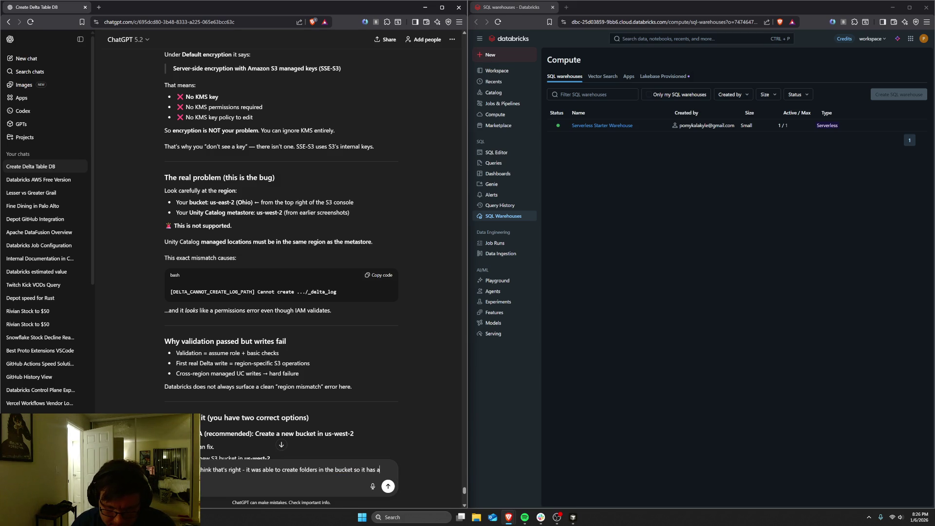
text(ss)
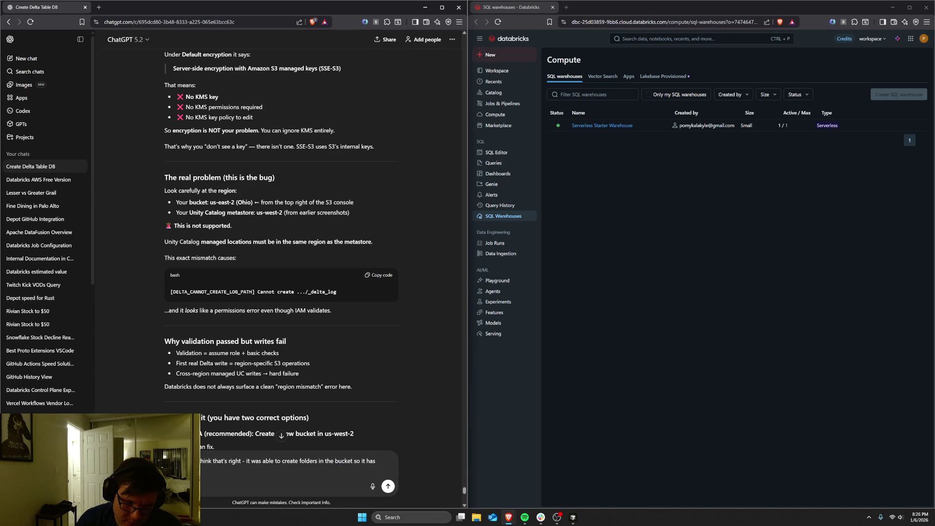
click(173, 486)
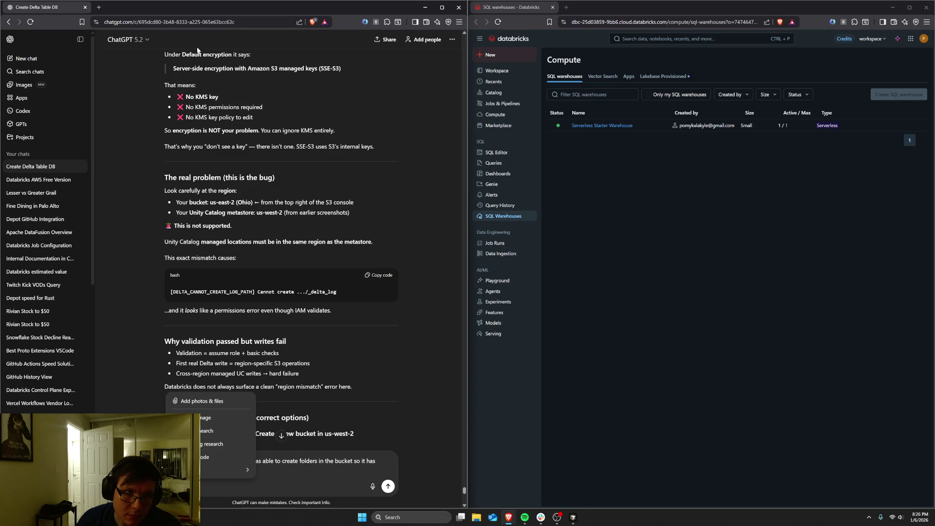
Step: Switch the chat to ChatGPT 5.2 Thinking and send the reply disputing the region mismatch
click(146, 39)
click(136, 60)
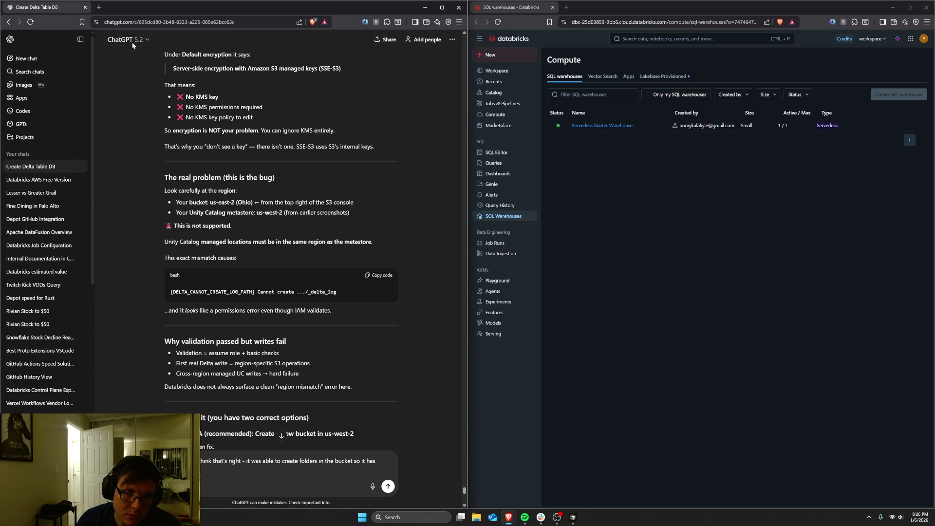
click(132, 40)
click(144, 107)
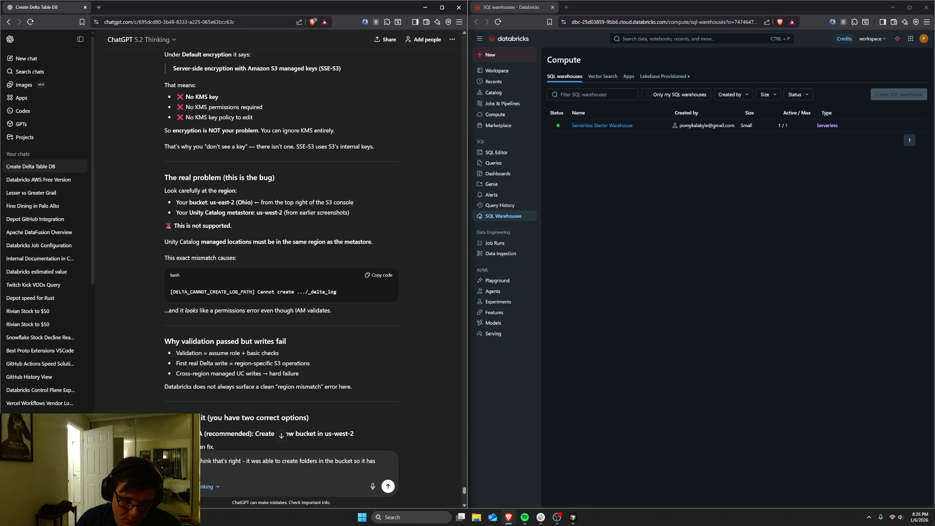
key(Return)
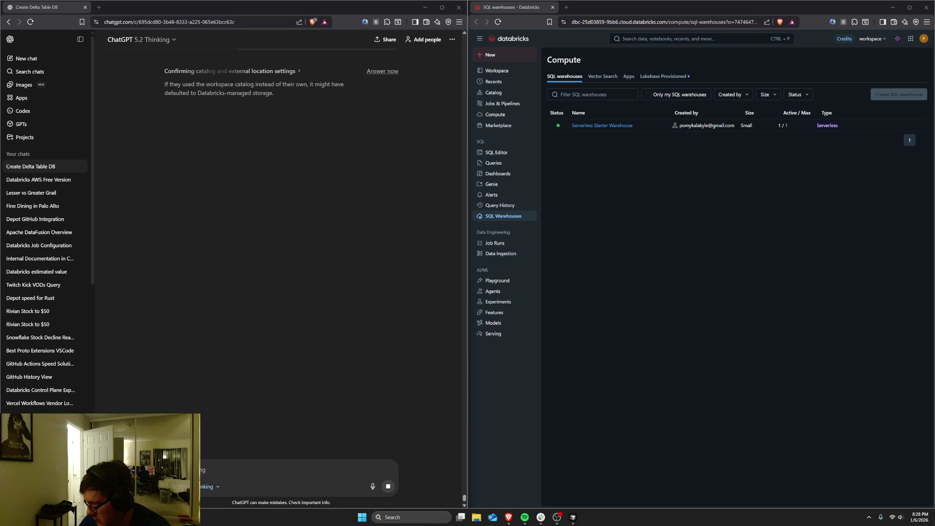
Step: Toggle Win+D between desktop and browsers, ending on the hello world wallpaper desktop
key(super+d)
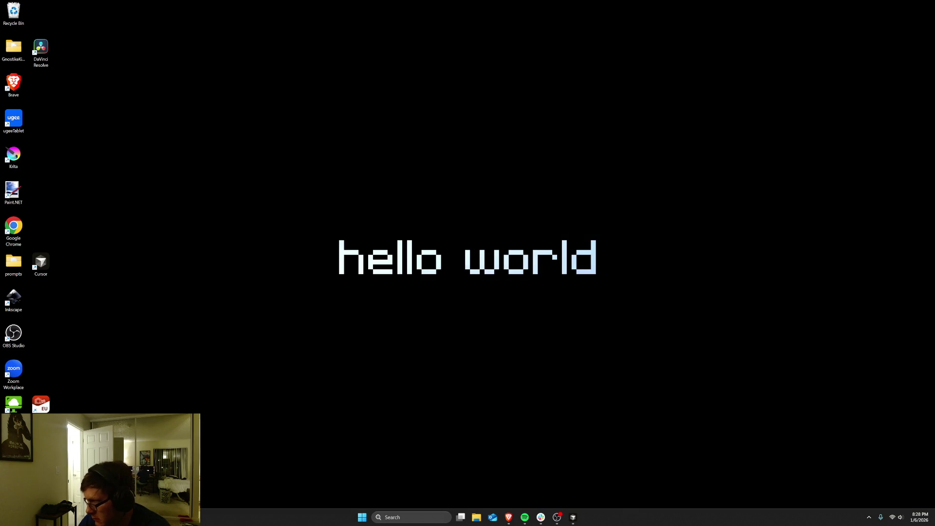
key(super+d)
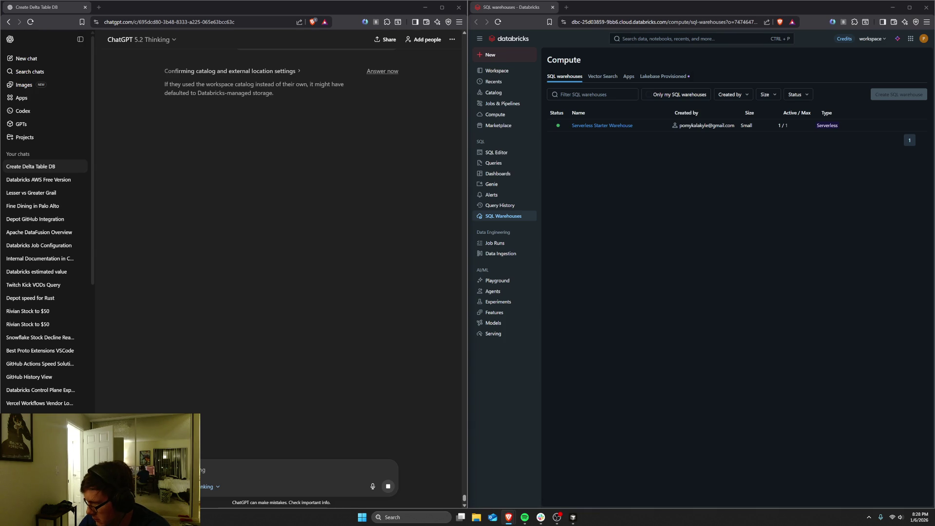
key(super+d)
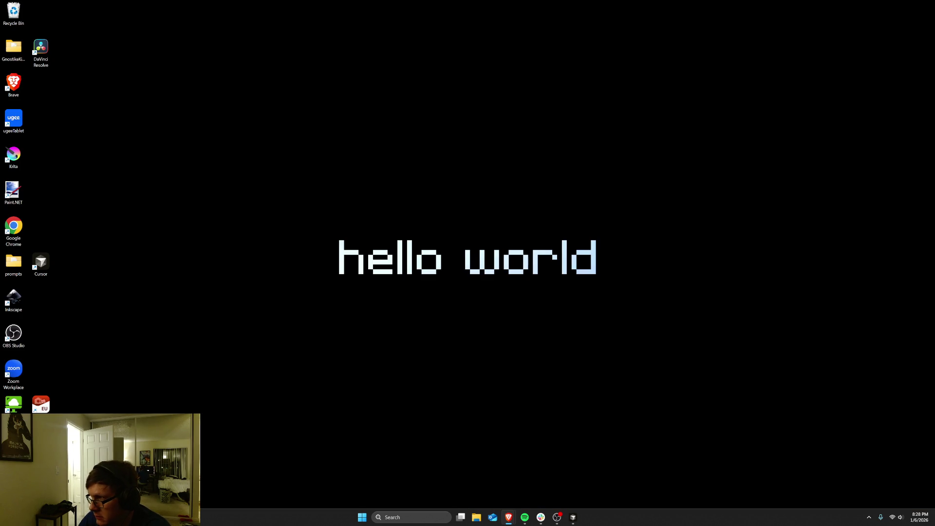
key(super+d)
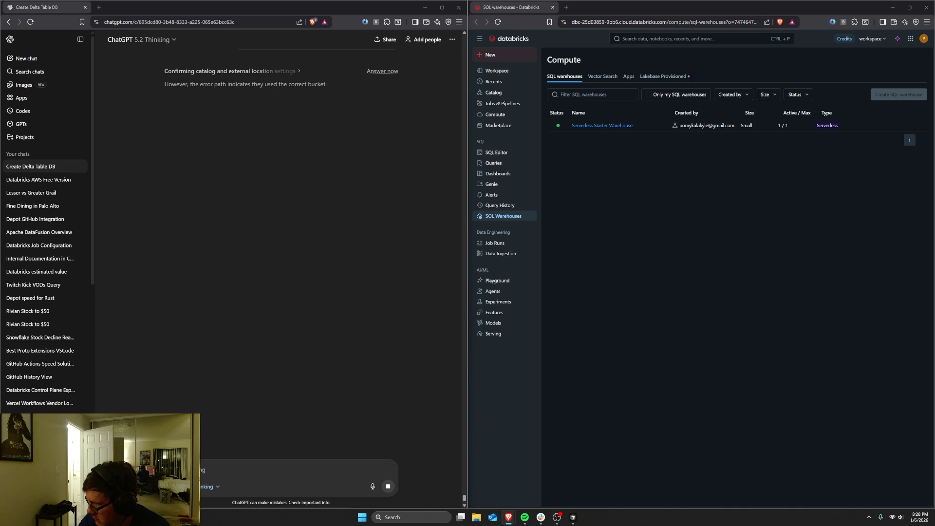
key(super+d)
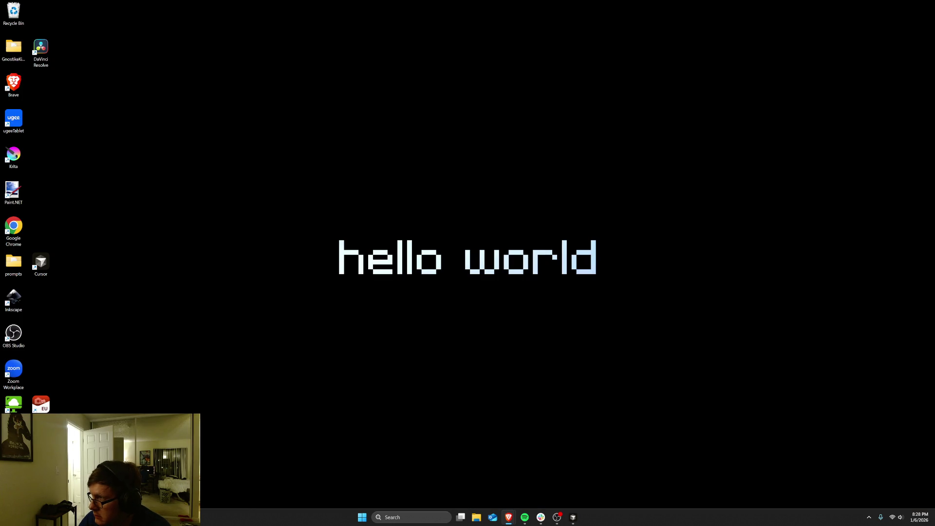
key(super+d)
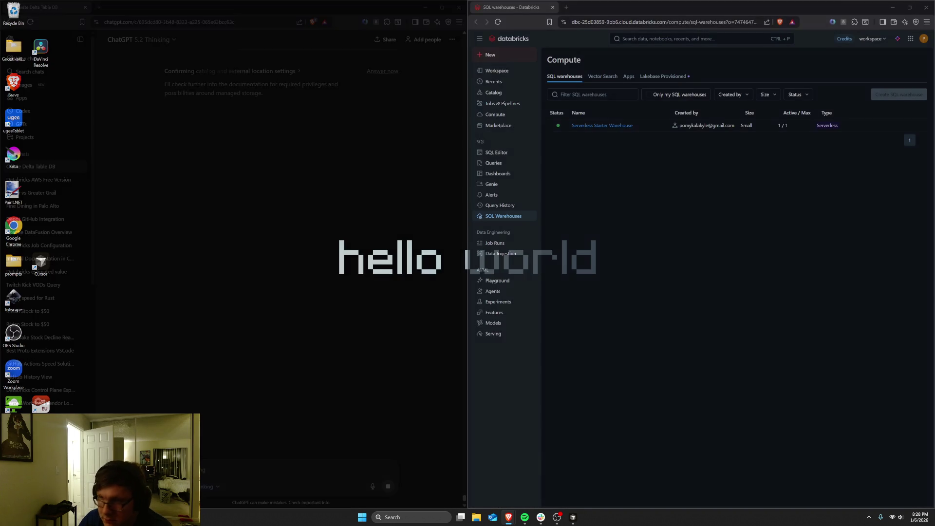
key(super+d)
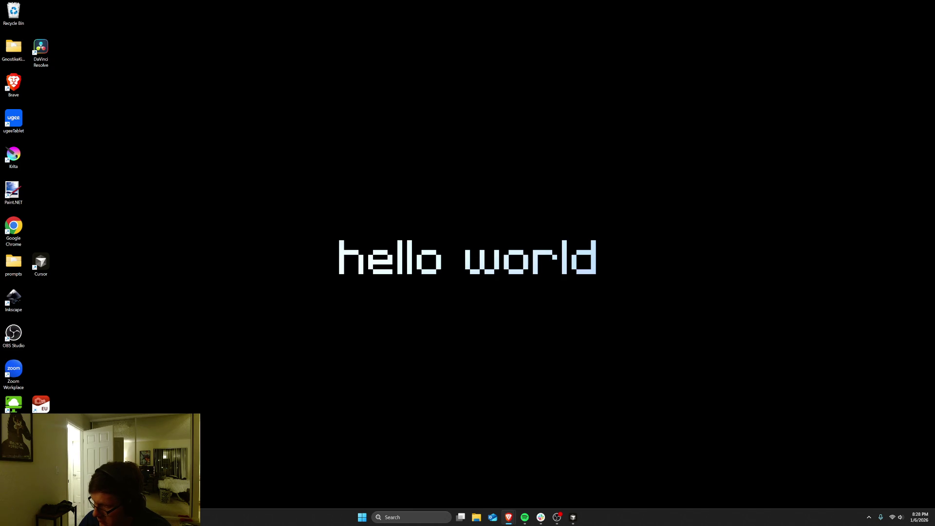
key(super+d)
key(super+d)
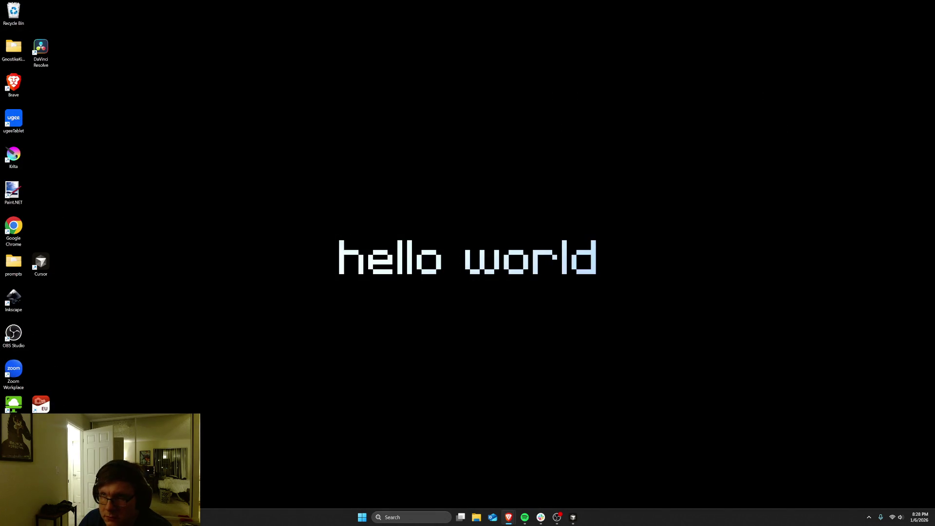
key(super+d)
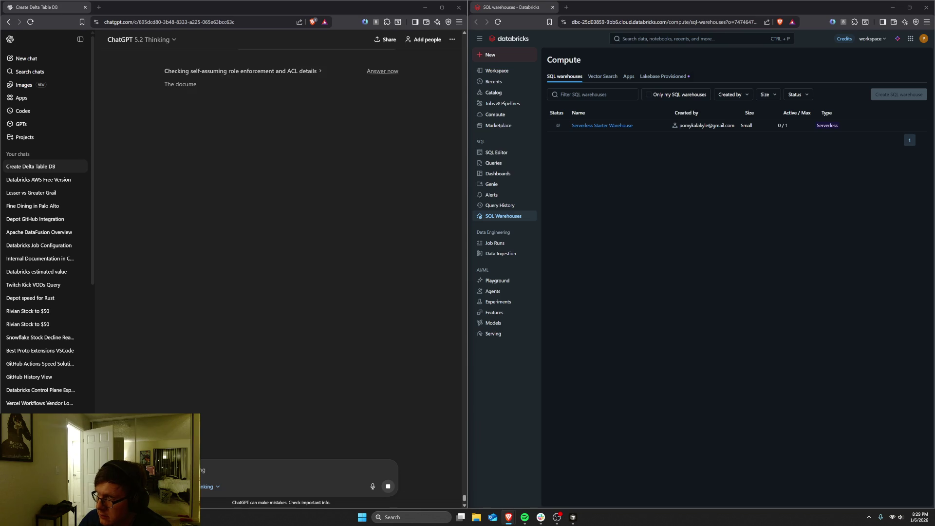